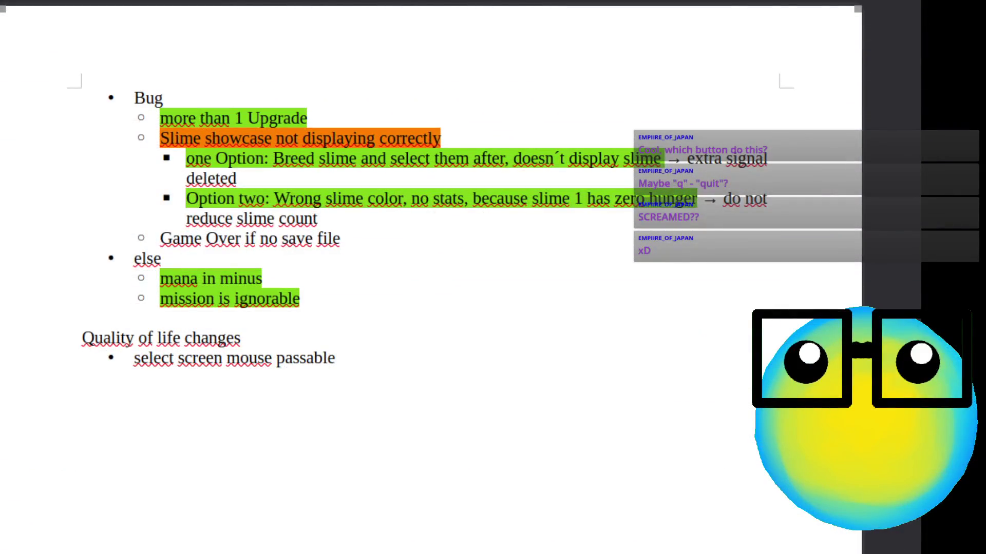
- Type 'Deselect all with TAB' after the 'select screen mouse passable' bullet and select that line
click(378, 363)
drag(345, 358, 150, 358)
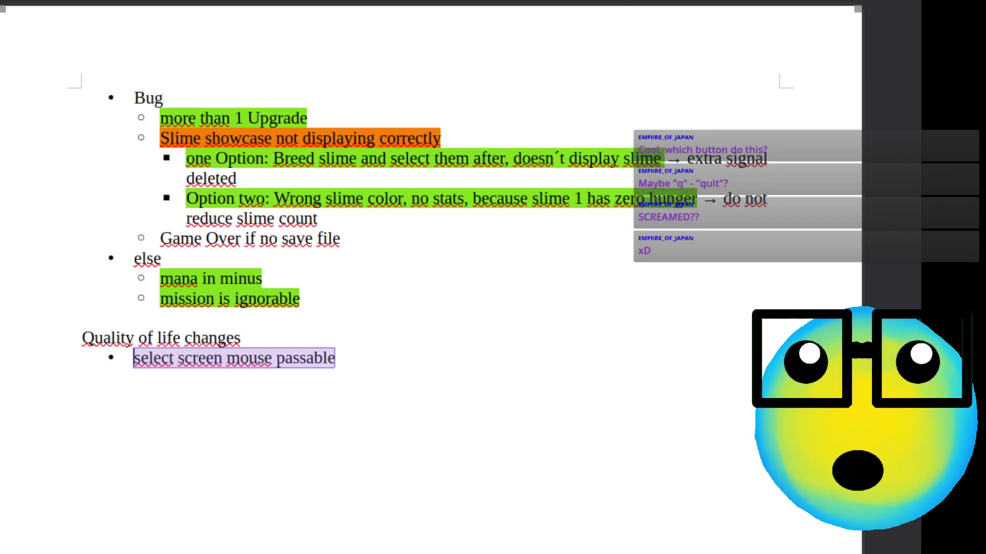
click(359, 359)
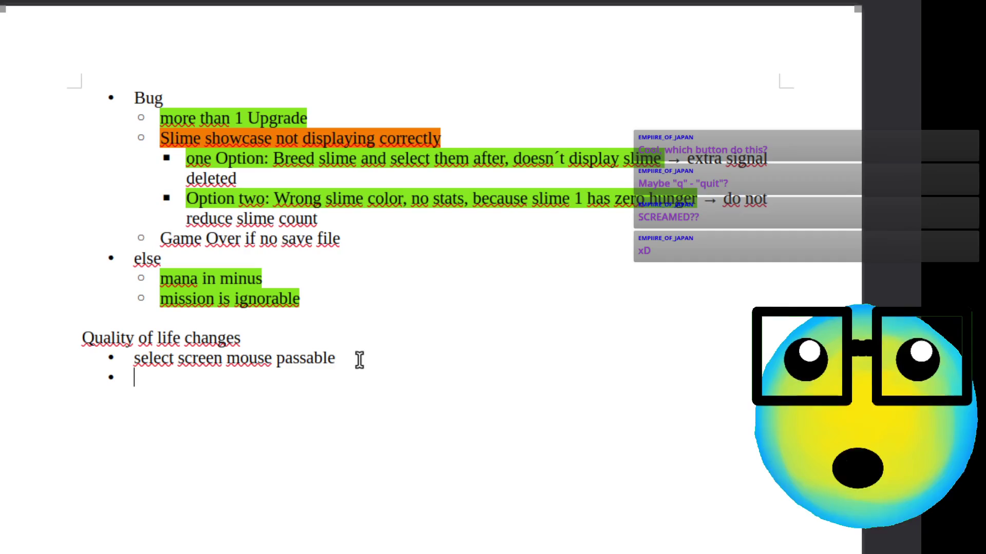
text(Desele)
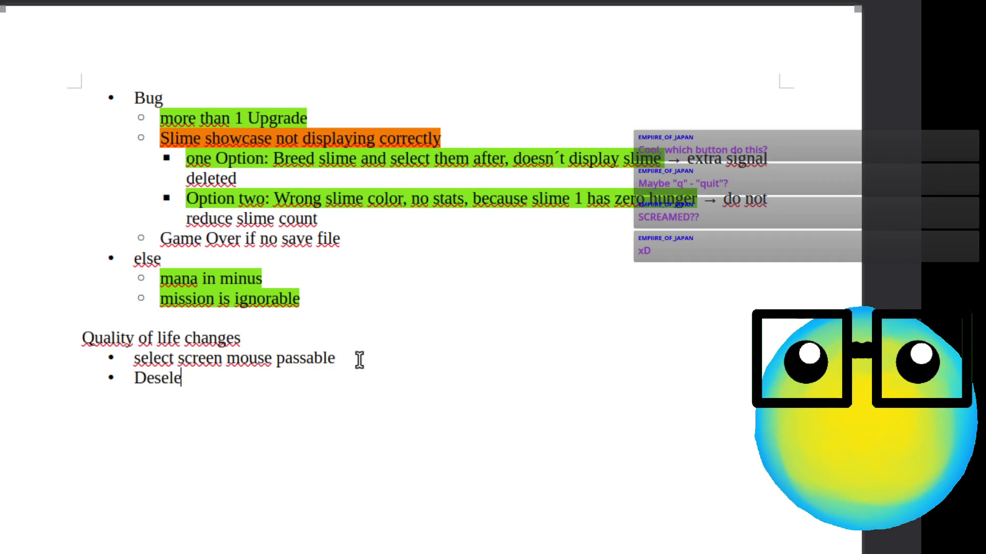
text(ct all with )
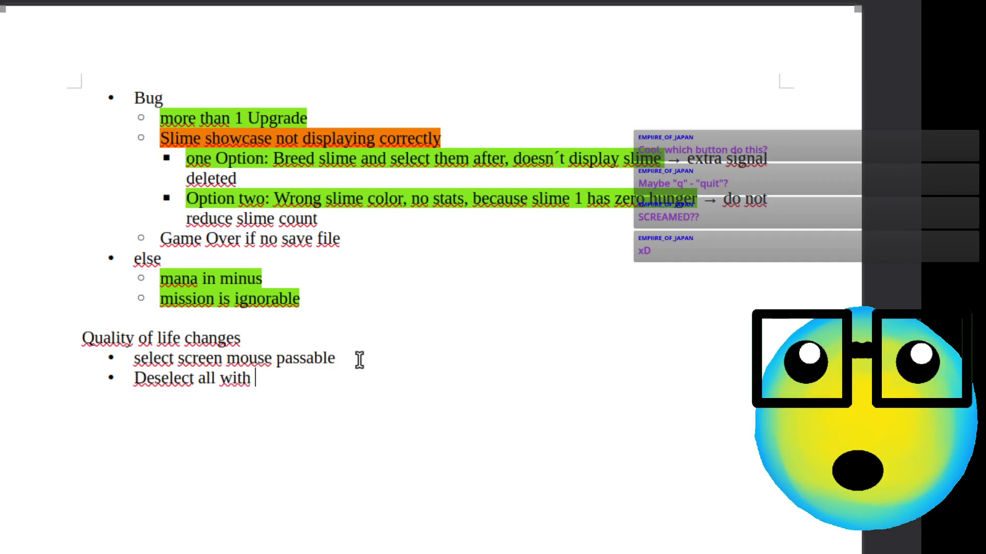
text(TAB)
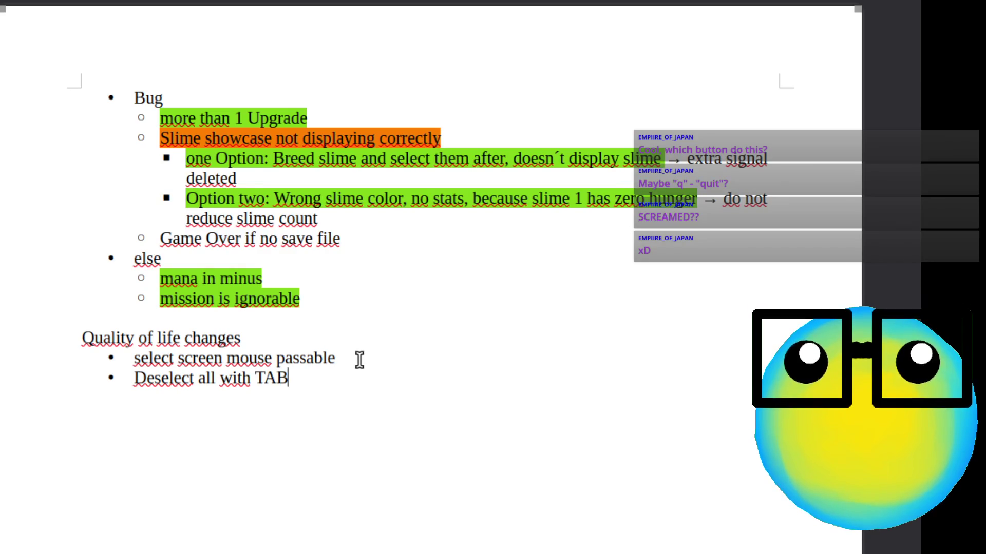
mouse_move(304, 394)
mouse_down()
mouse_move(132, 356)
mouse_move(334, 356)
mouse_up()
key(ctrl+End)
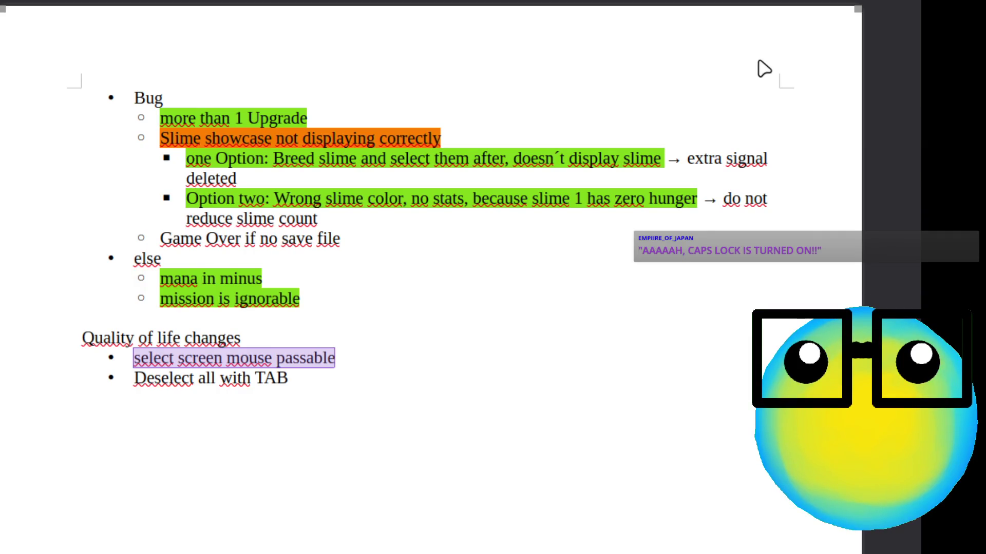
- Highlight 'select screen mouse passable' and 'Deselect all with TAB' green, then start a new bullet
key(ctrl+h)
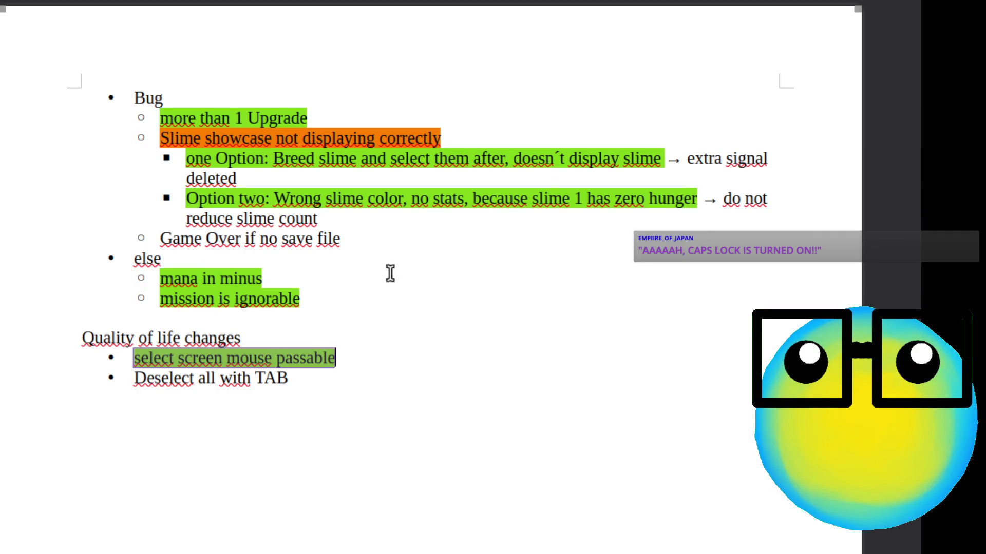
drag(133, 382, 296, 375)
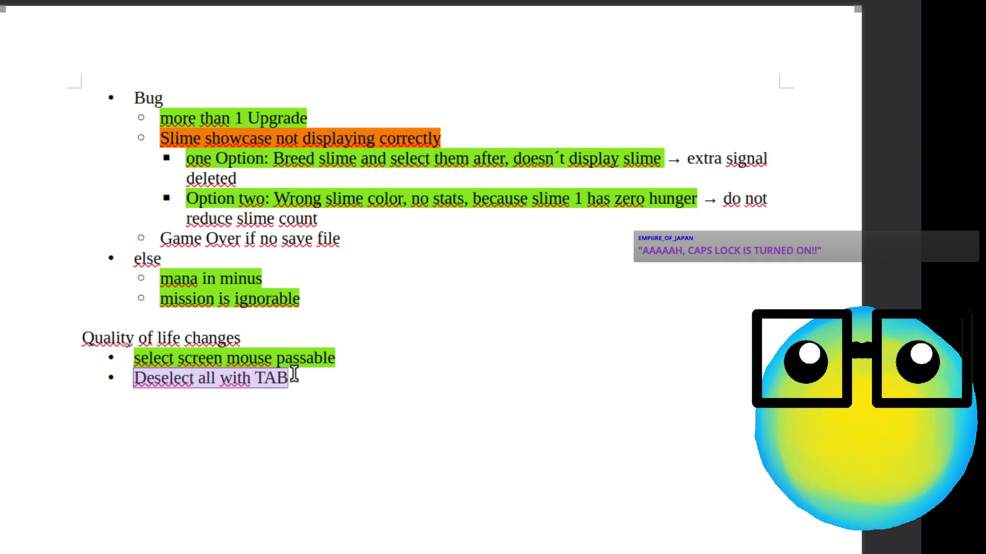
key(ctrl+h)
click(346, 375)
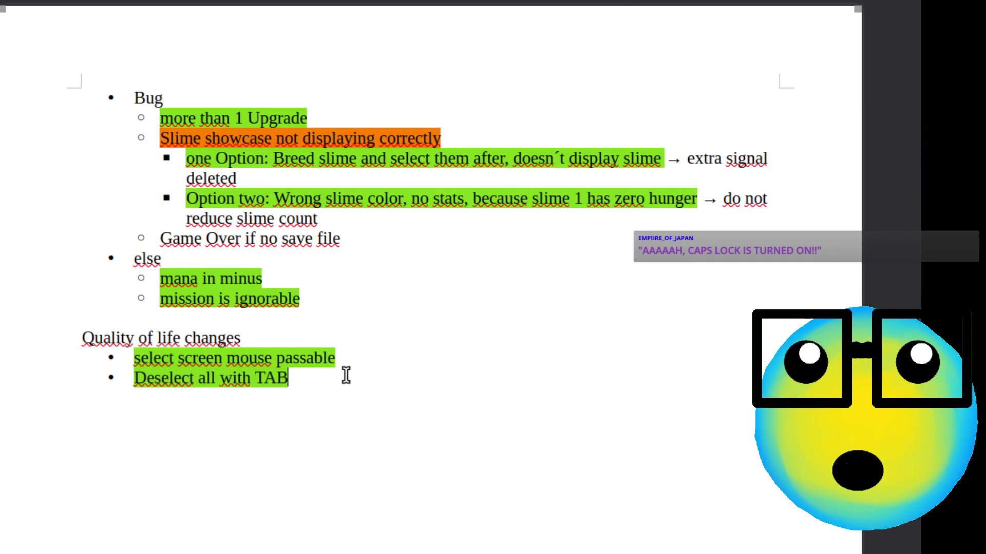
key(Return)
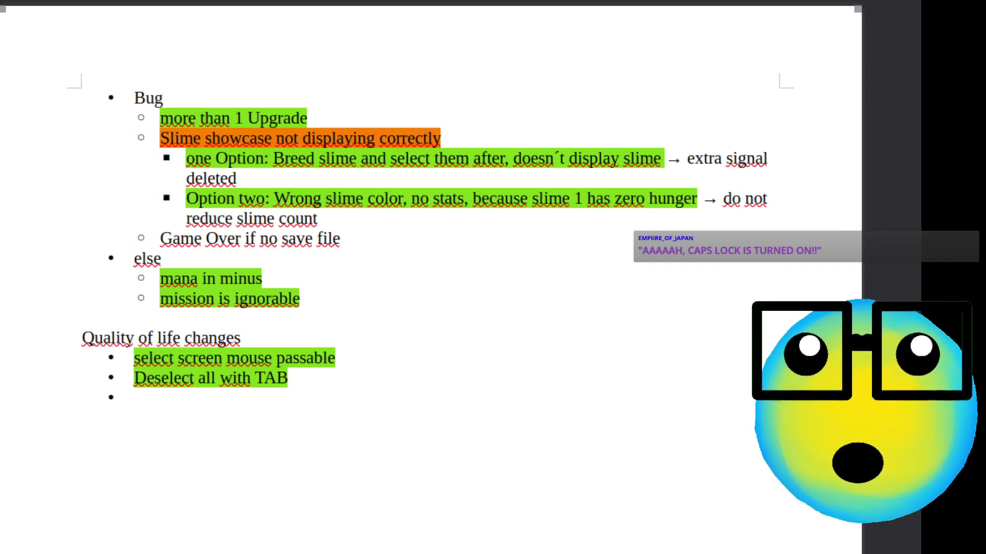
- Remove the green highlighting from the stray text on the new last bullet
click(478, 111)
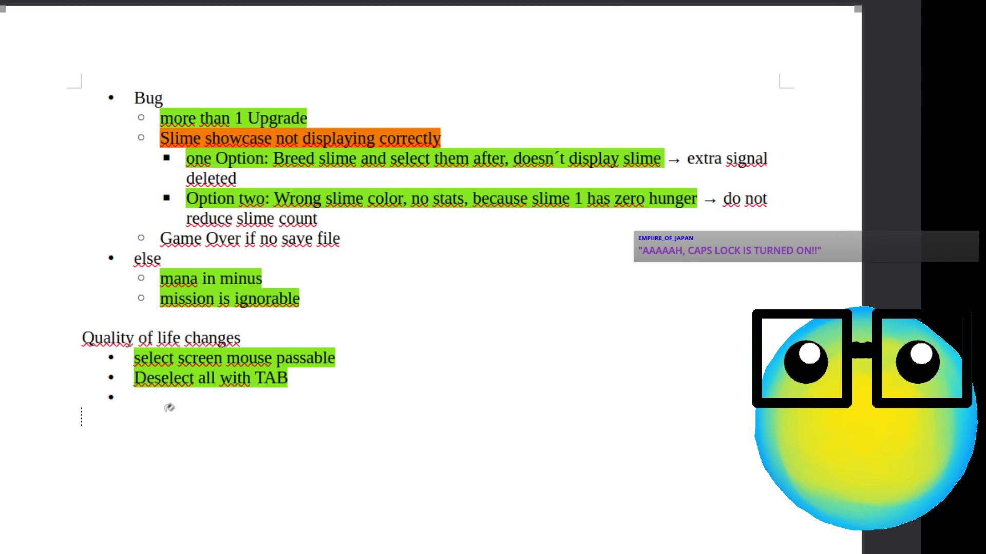
text(kjöökjd)
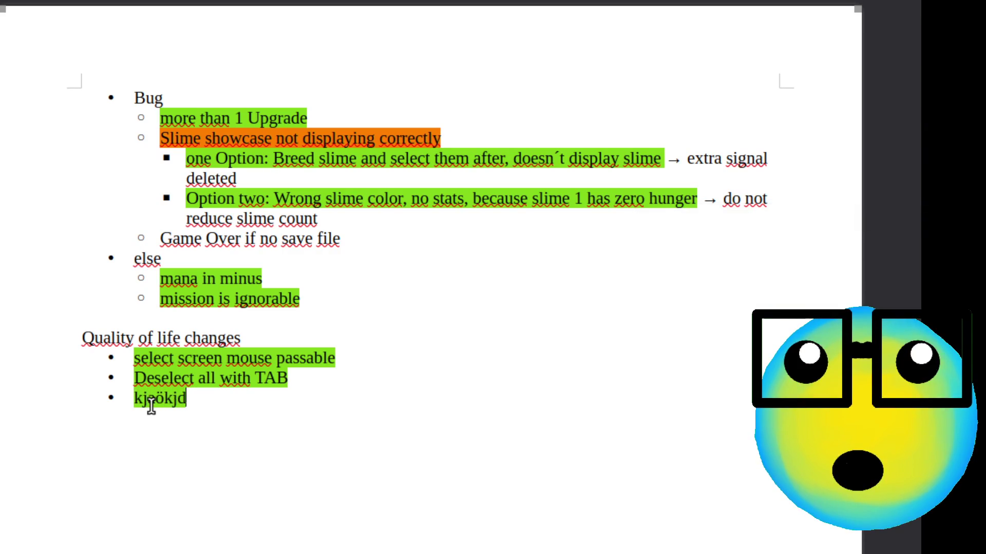
key(BackSpace)
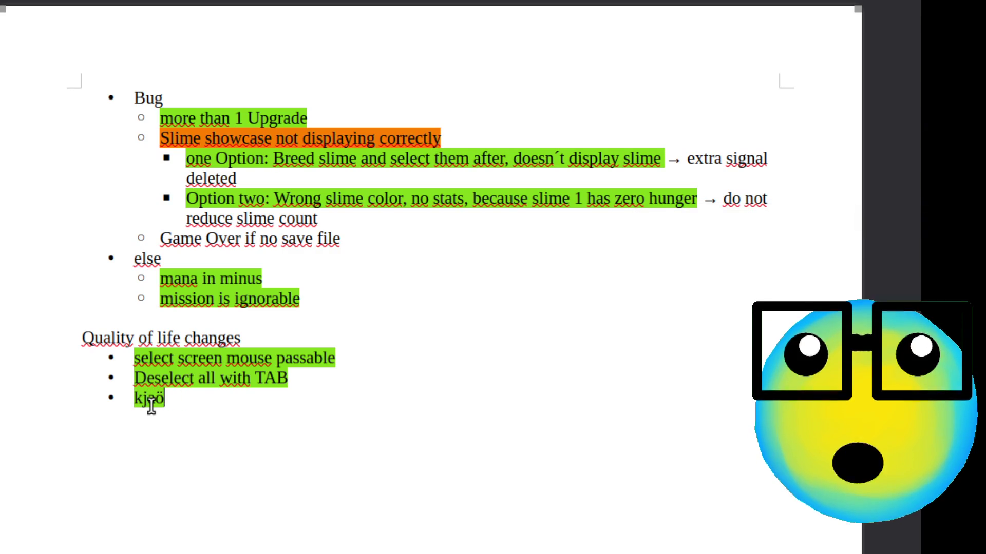
key(shift+Home)
key(ctrl+m)
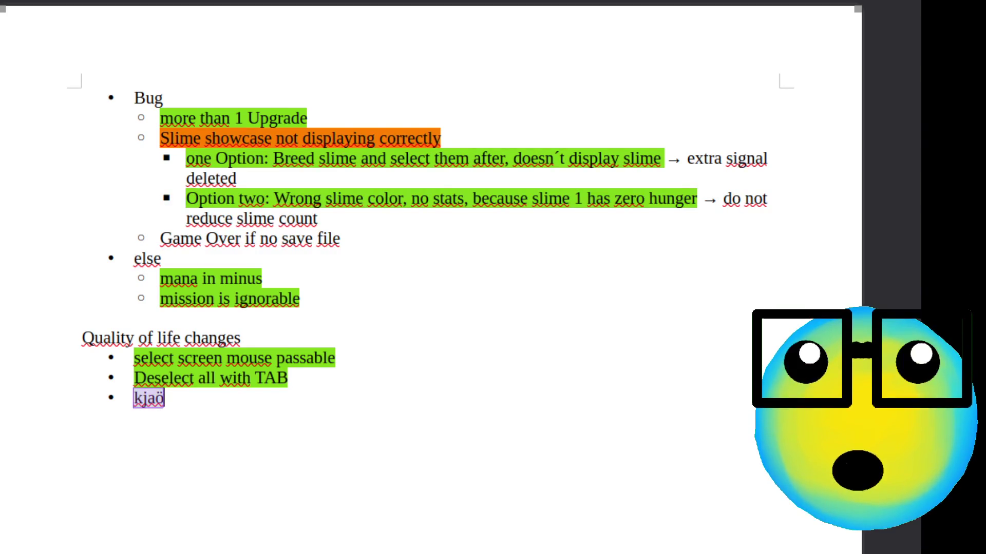
click(179, 402)
key(BackSpace)
- Delete the junk text, including 'DO NOT LIKE CAPS', from the last bullet
key(BackSpace)
key(BackSpace)
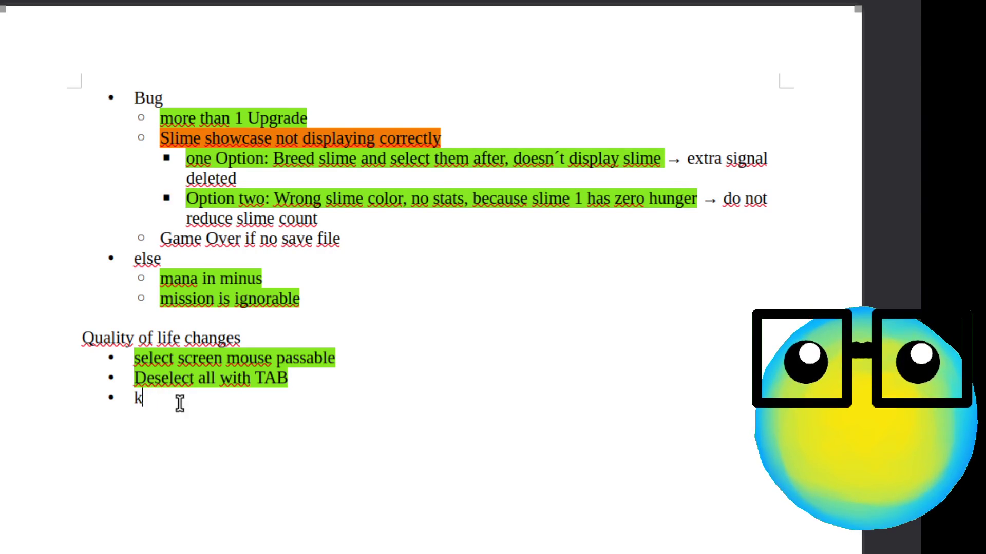
text(ALKDJÖWAIDÖAKLJFÖIOAW)
key(BackSpace)
key(BackSpace)
text(DKLJÖWIÖ)
key(BackSpace)
key(BackSpace)
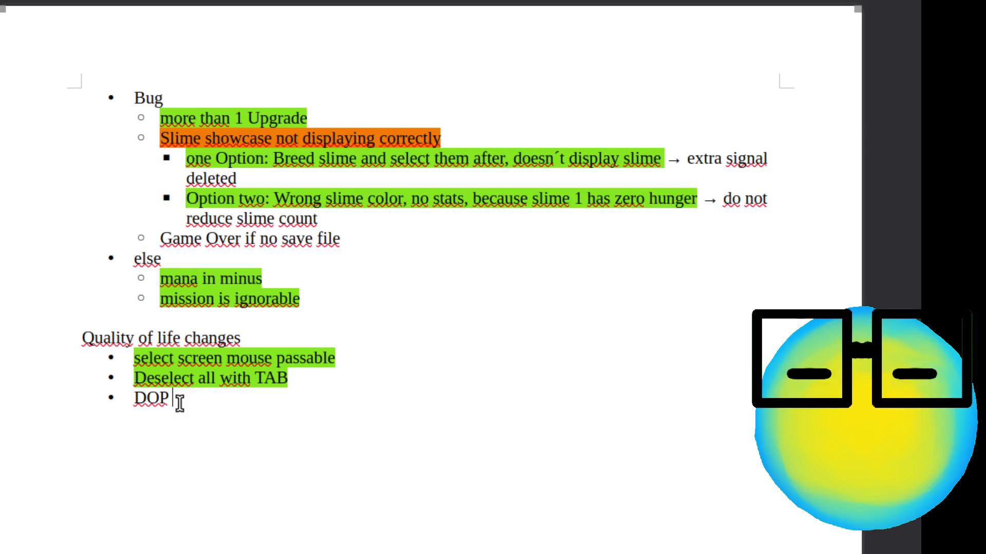
text(T)
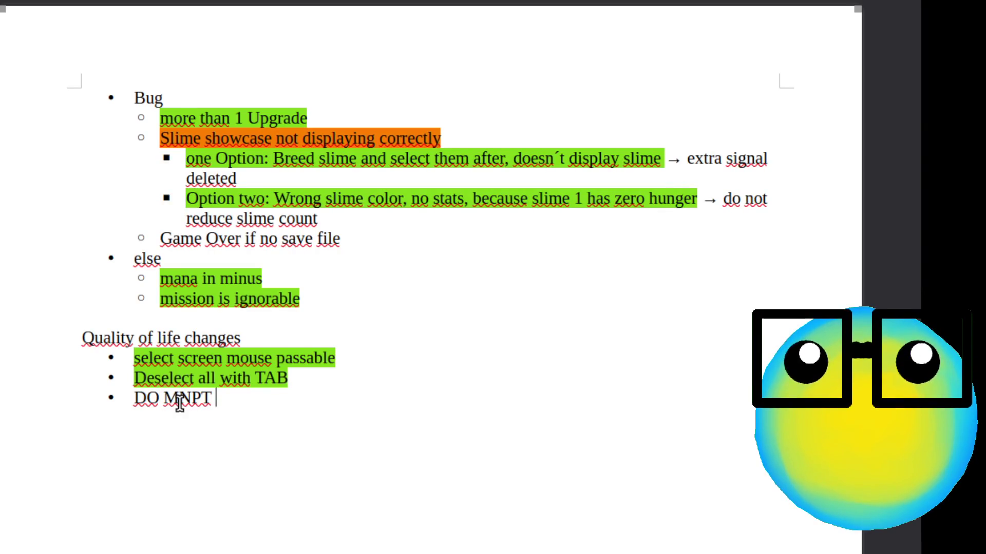
key(BackSpace)
key(BackSpace)
key(BackSpace)
text(N)
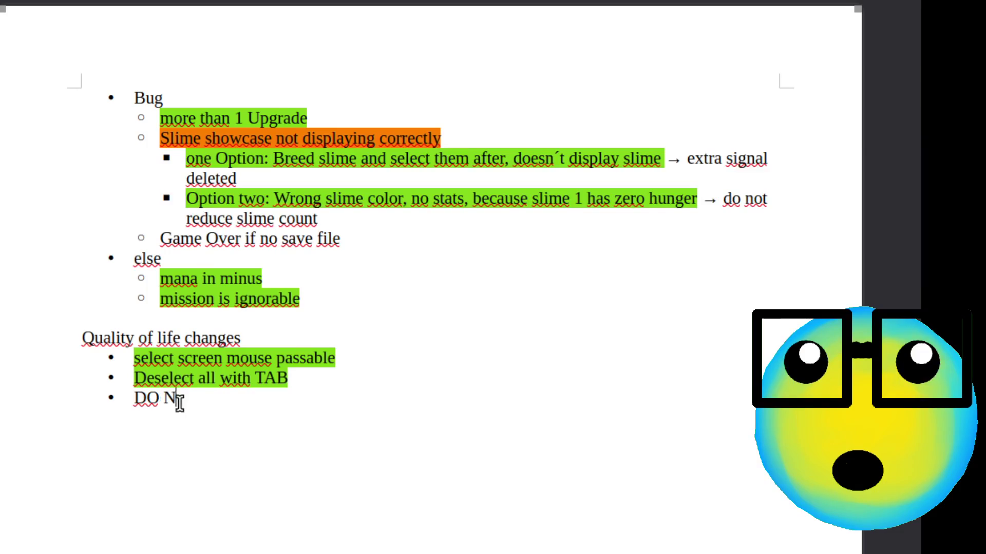
text(OT LIKE )
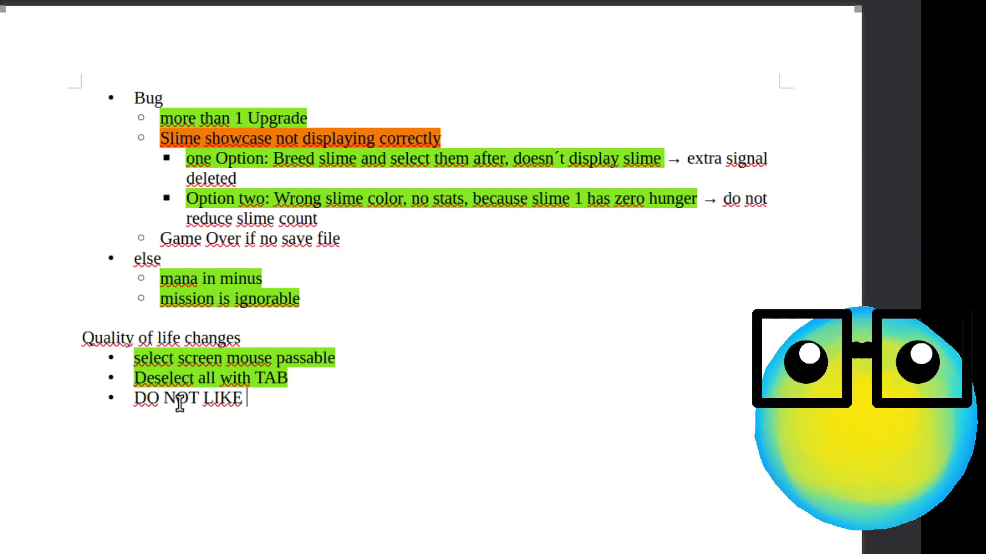
text(CAPS)
mouse_move(289, 397)
mouse_down()
mouse_move(128, 409)
mouse_move(139, 403)
mouse_up()
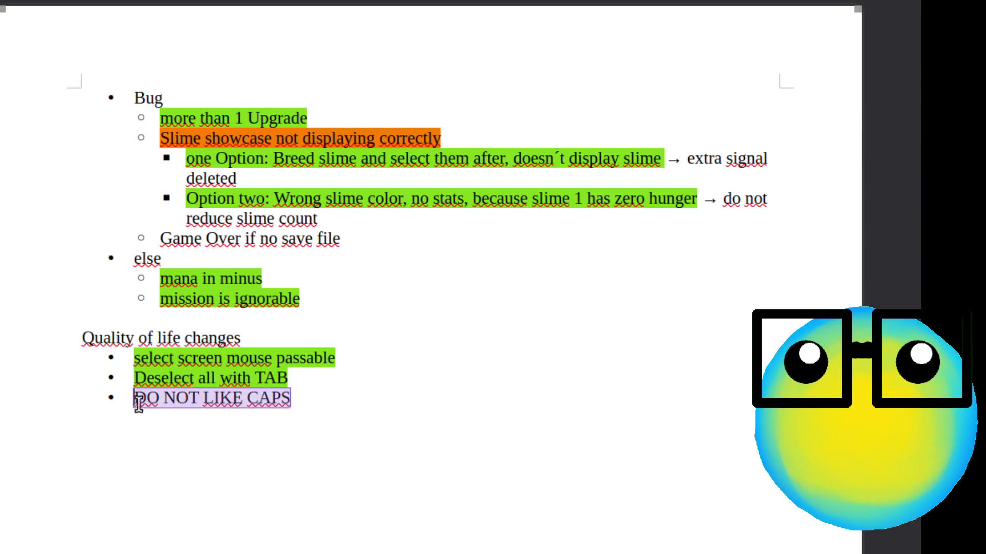
key(BackSpace)
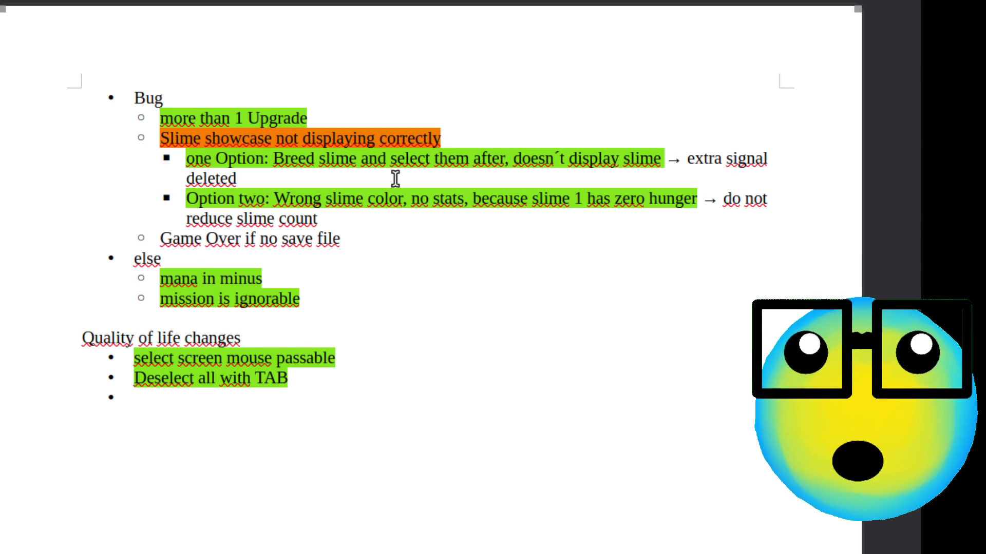
click(359, 236)
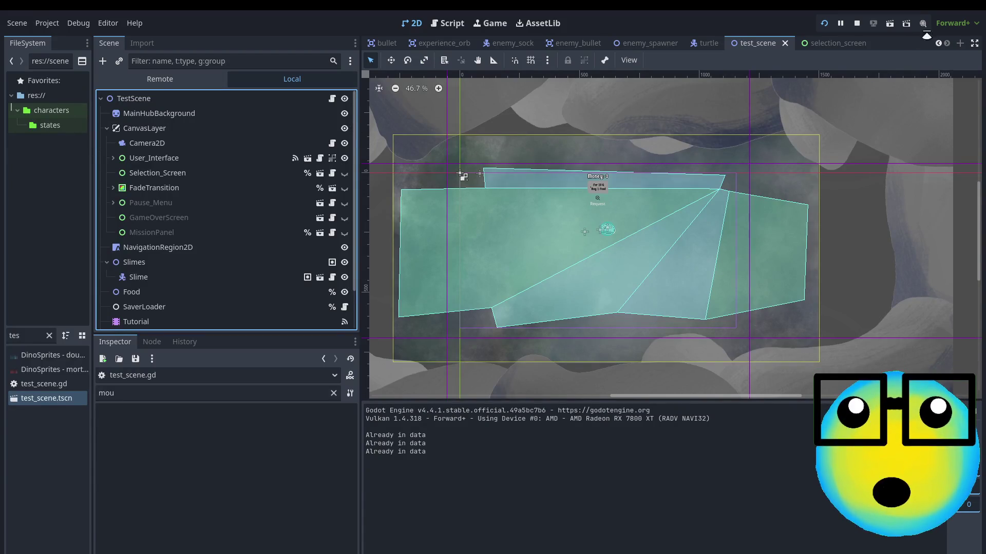
- Save test_scene so the game launches to the Slime Dungeon title menu
key(ctrl+s)
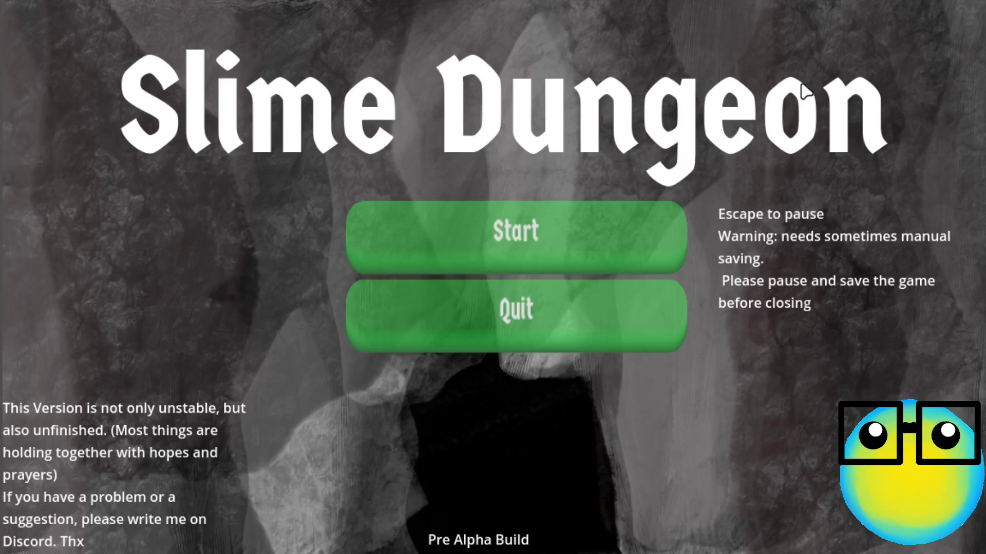
- Click Start on the Slime Dungeon title screen and let it fall through to Game Over
click(500, 221)
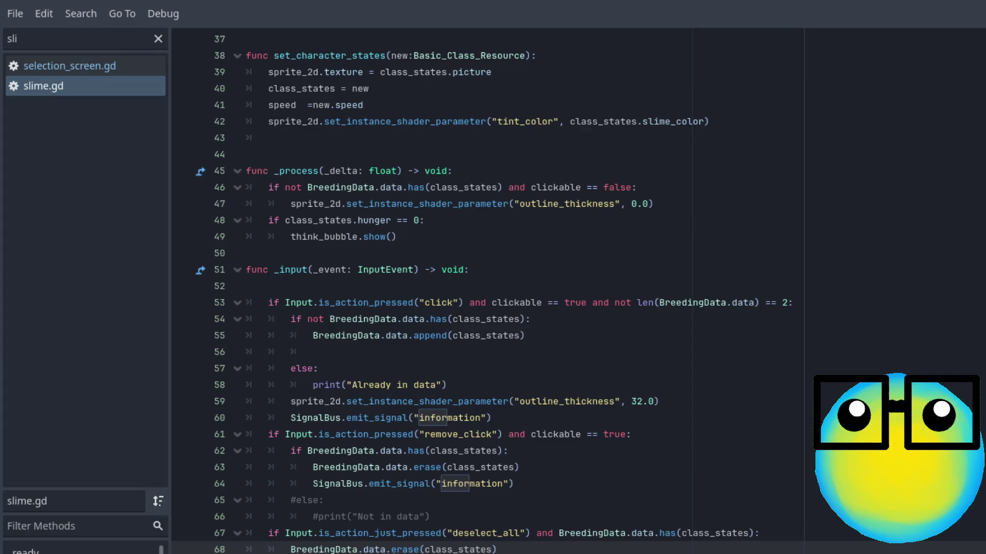
- Filter the script list by 'TEST' and open test_scene.gd
click(70, 39)
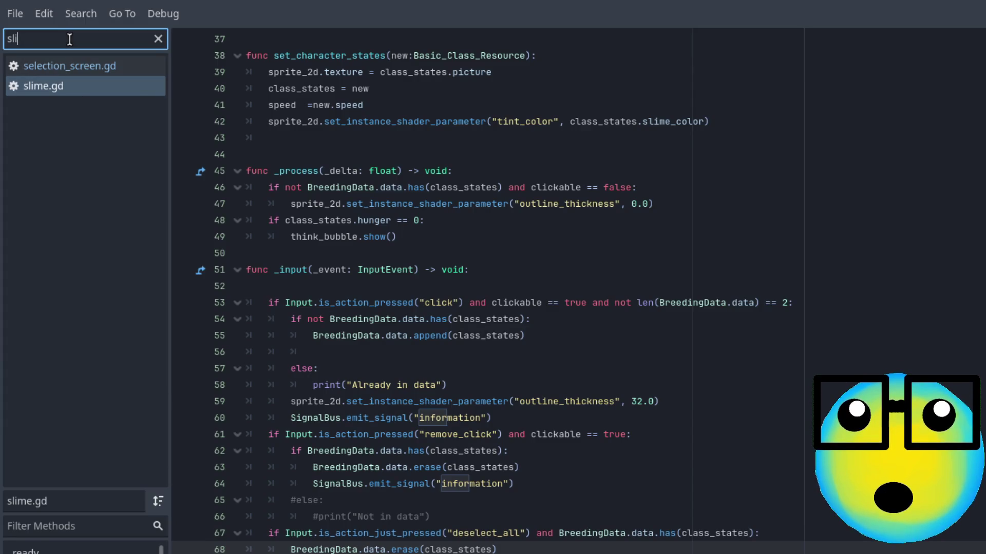
key(BackSpace)
key(BackSpace)
key(BackSpace)
text(TEST)
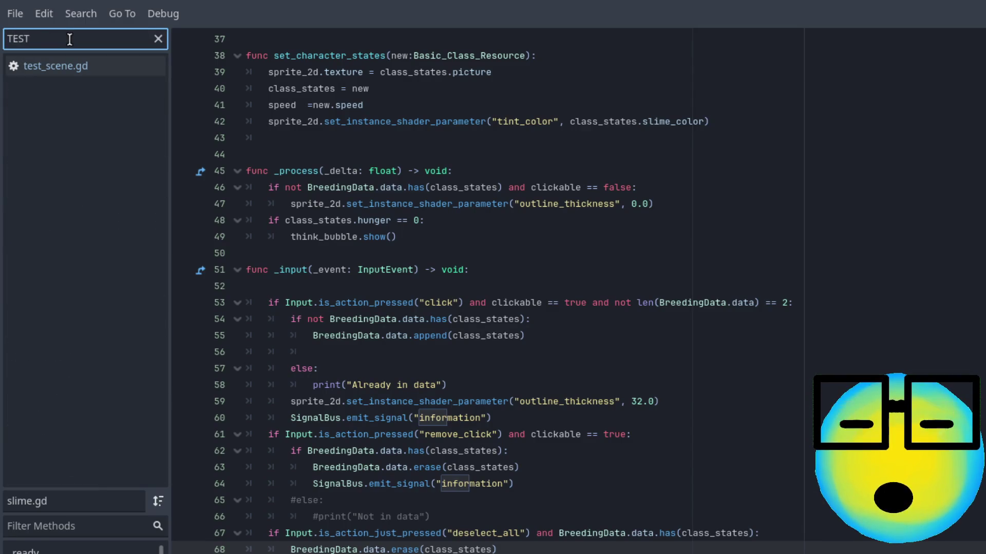
click(64, 73)
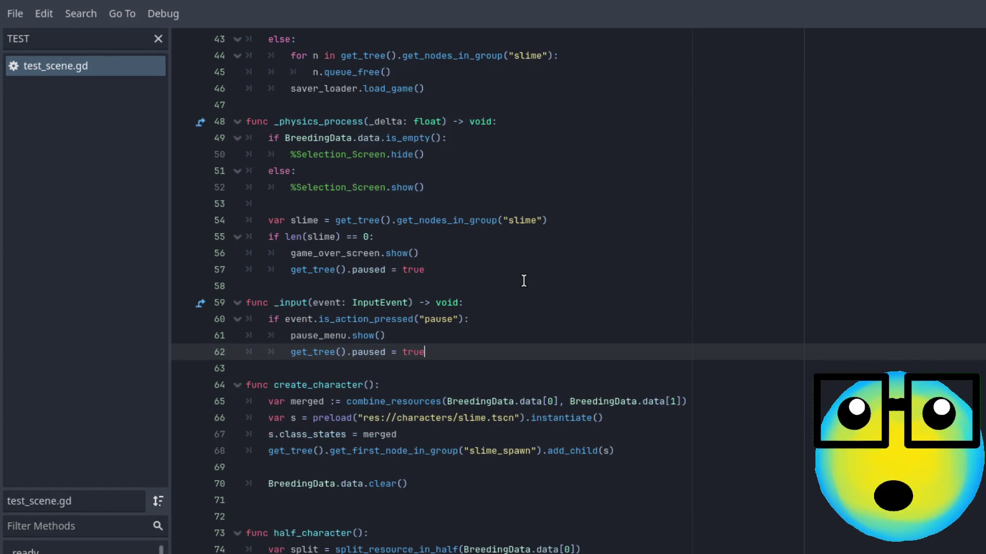
- Scroll up to the _ready save-file check on lines 21–22, then jump to load_game's definition
scroll(525, 277, up, 3)
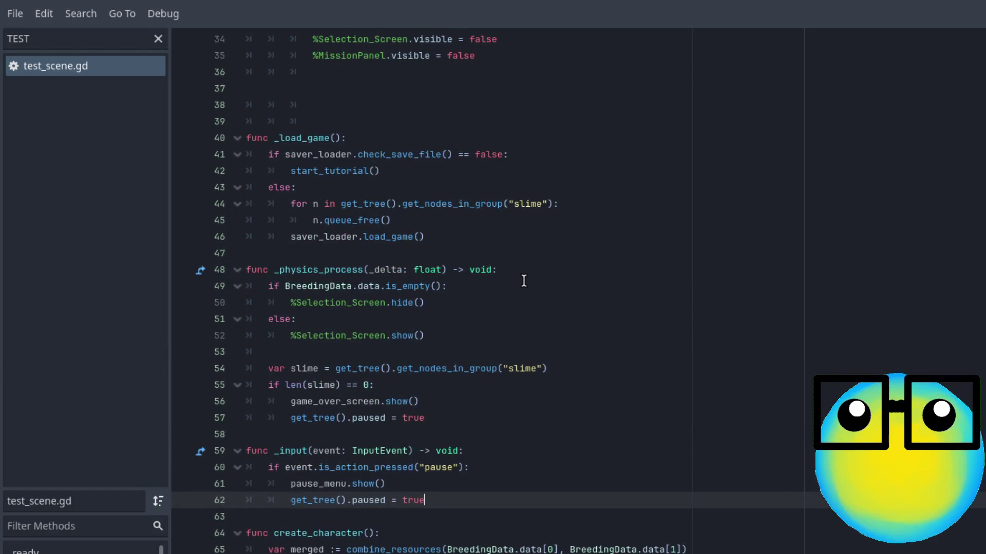
scroll(524, 280, up, 6)
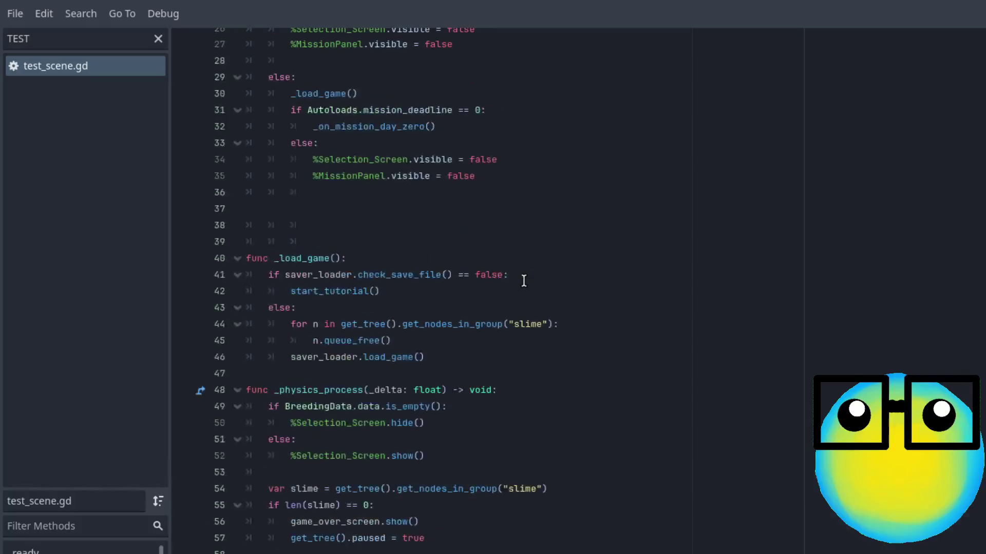
scroll(524, 280, up, 3)
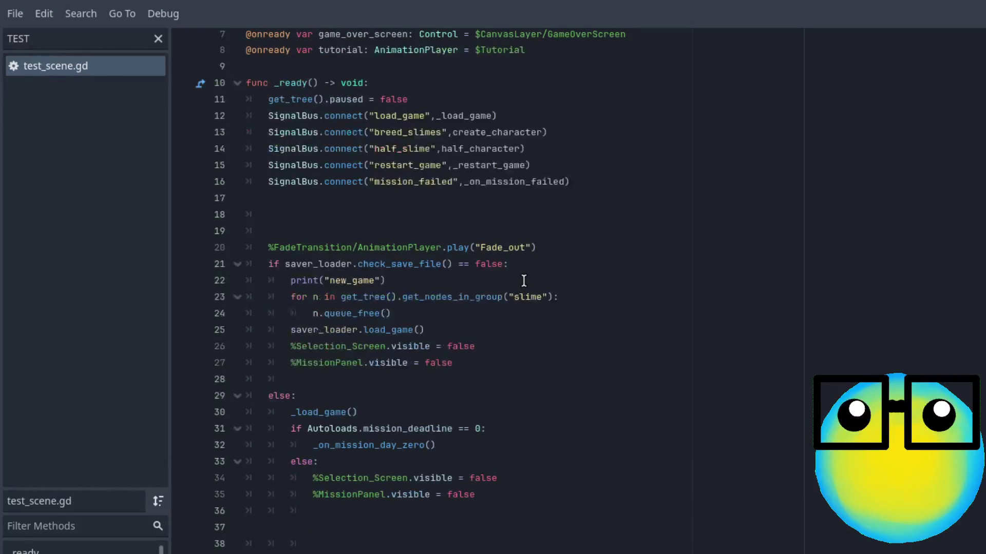
click(524, 281)
click(528, 266)
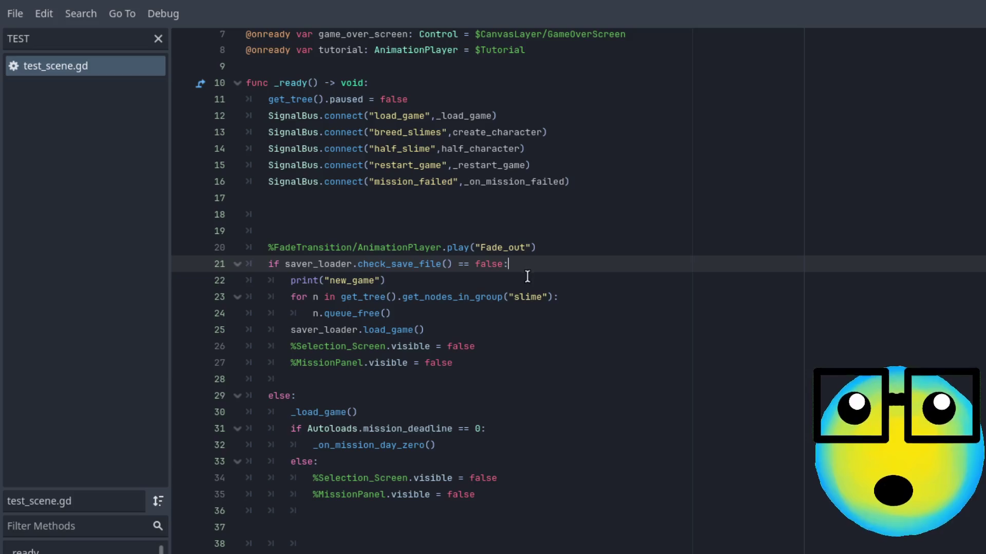
click(517, 283)
click(521, 266)
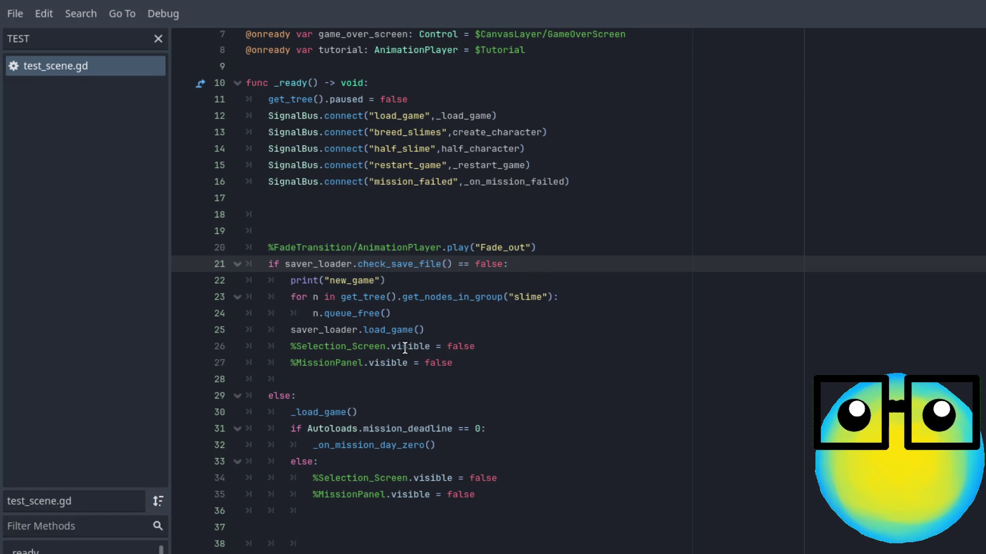
ctrl+click(394, 332)
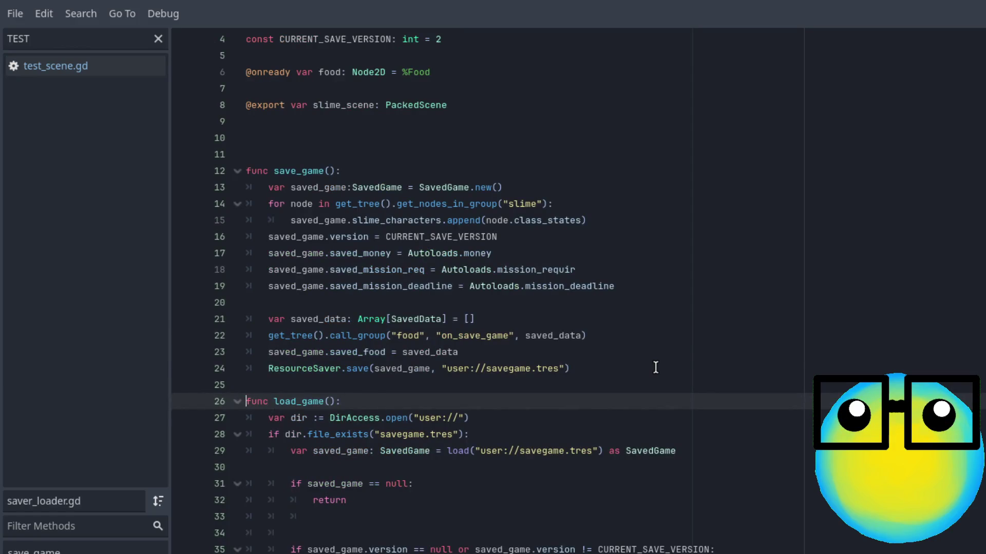
- Scroll through saver_loader.gd's save_game and load_game functions
scroll(655, 367, down, 1)
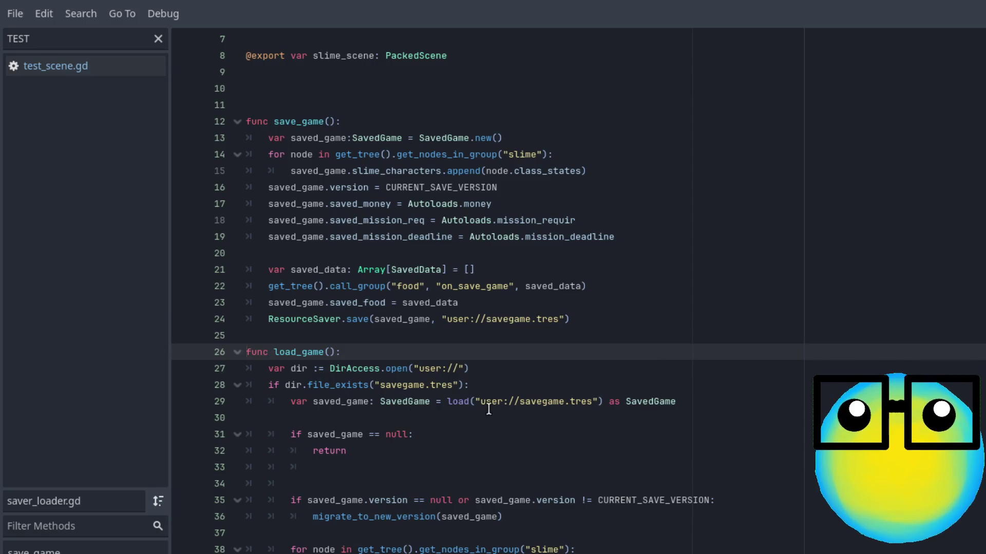
scroll(493, 406, down, 2)
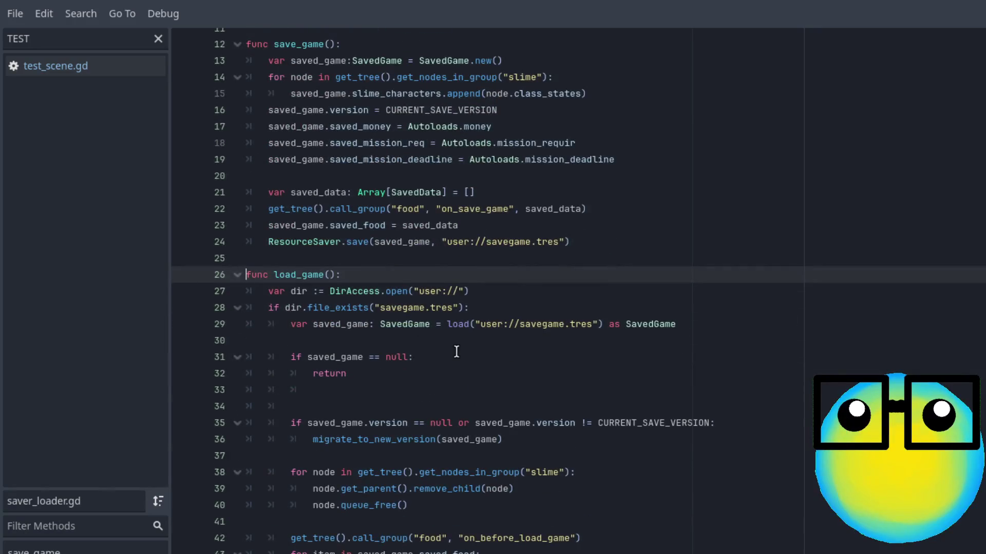
scroll(456, 353, down, 4)
scroll(454, 322, up, 2)
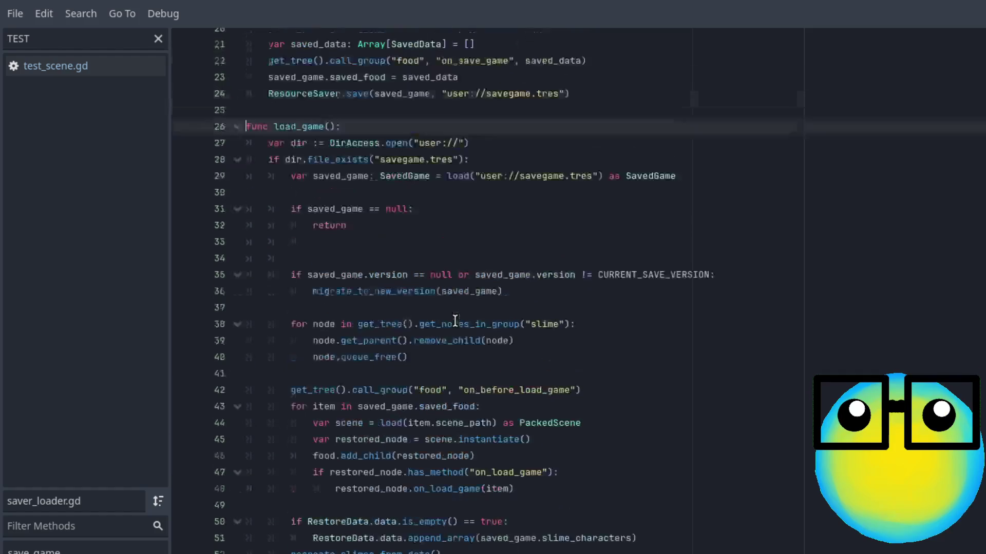
scroll(455, 320, up, 3)
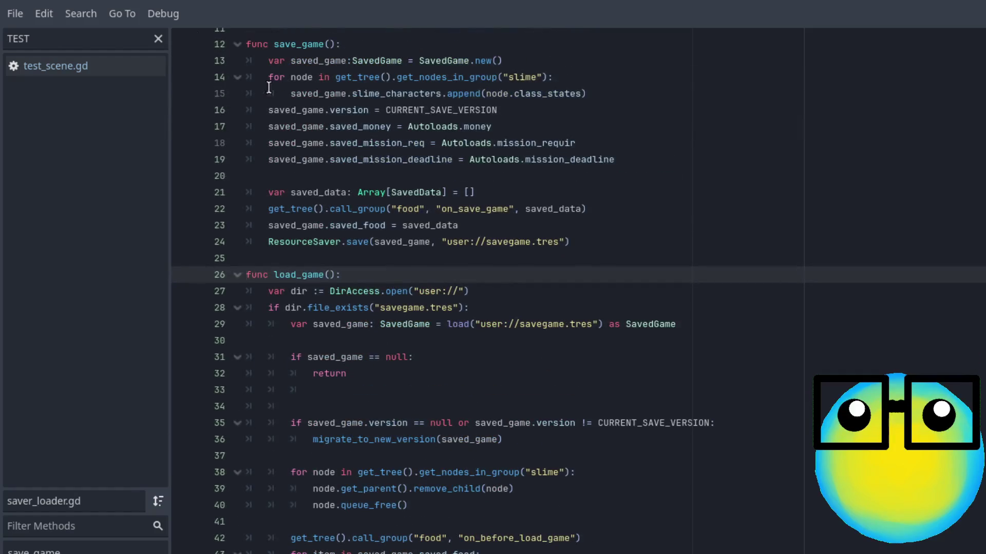
- In test_scene.gd, change false to true in the _ready save-file check and save
click(95, 62)
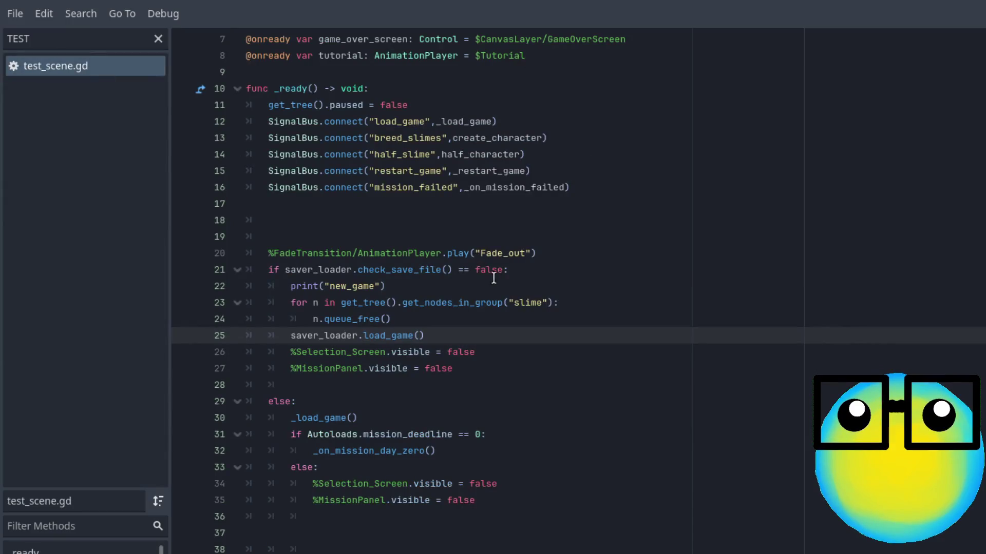
double_click(483, 273)
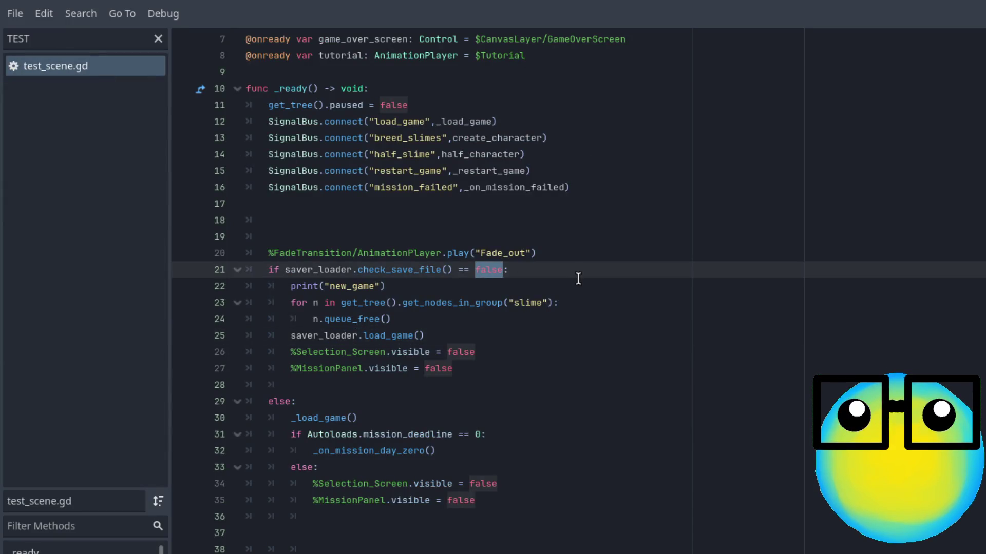
key(BackSpace)
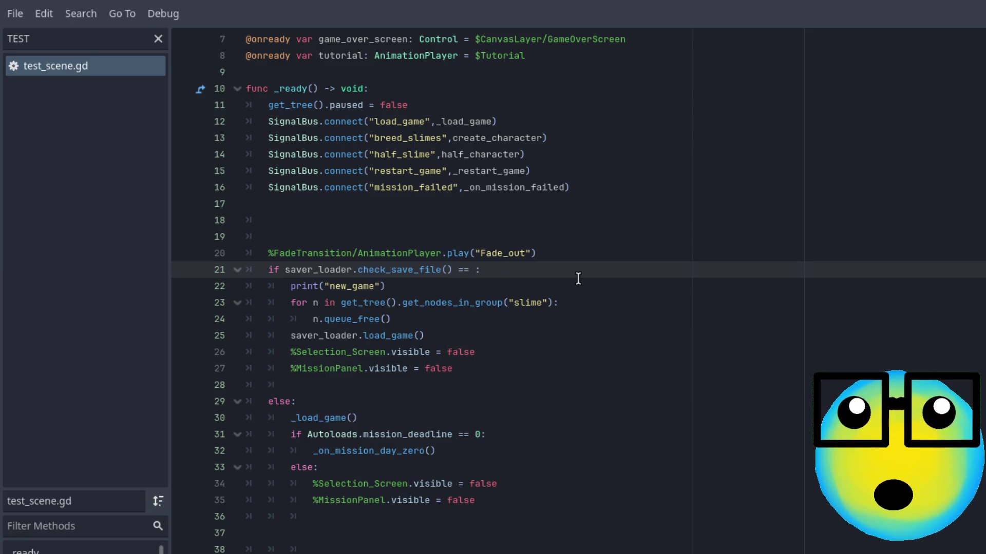
text(T)
key(BackSpace)
text(true)
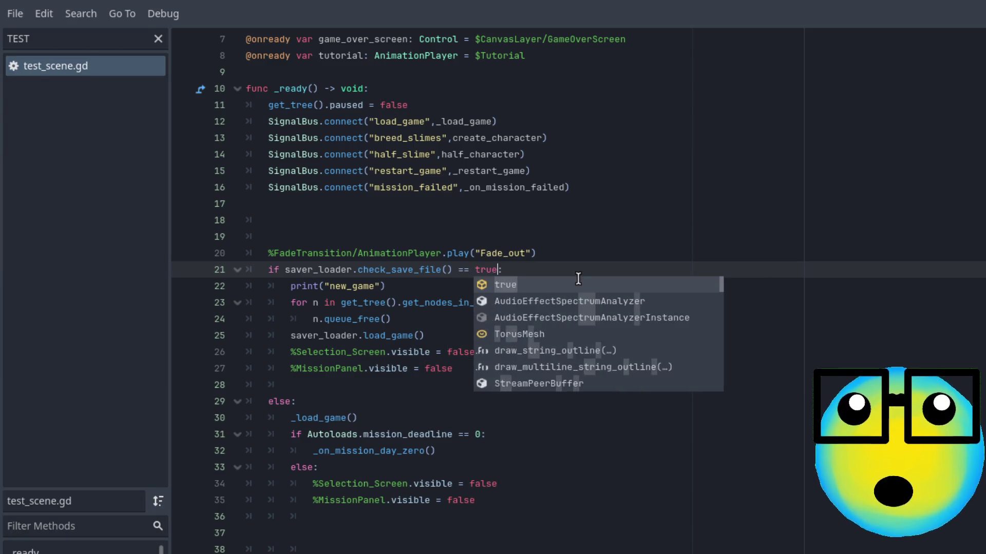
key(Return)
key(ctrl+s)
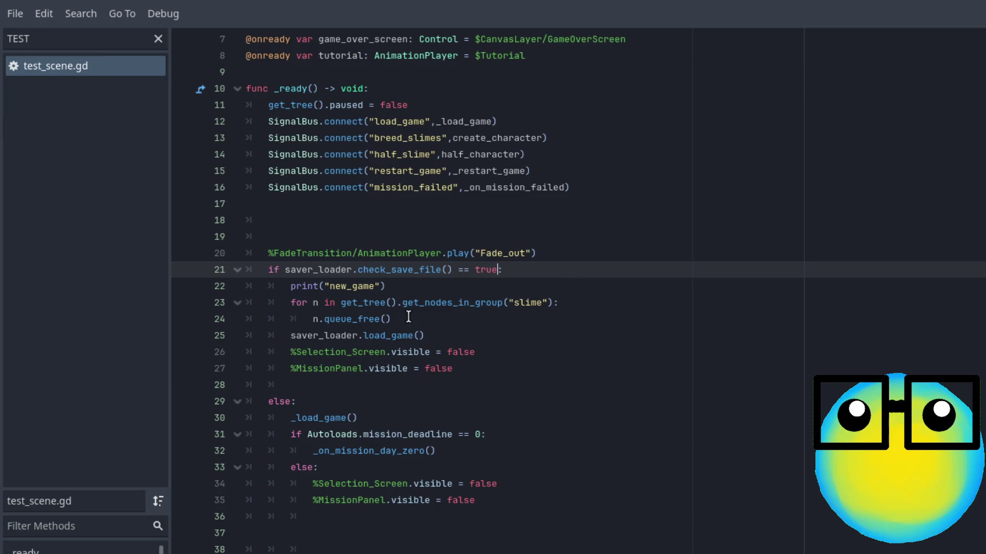
- Delete the print("new_game") statement on line 22 and look at the load_game call
drag(401, 289, 270, 286)
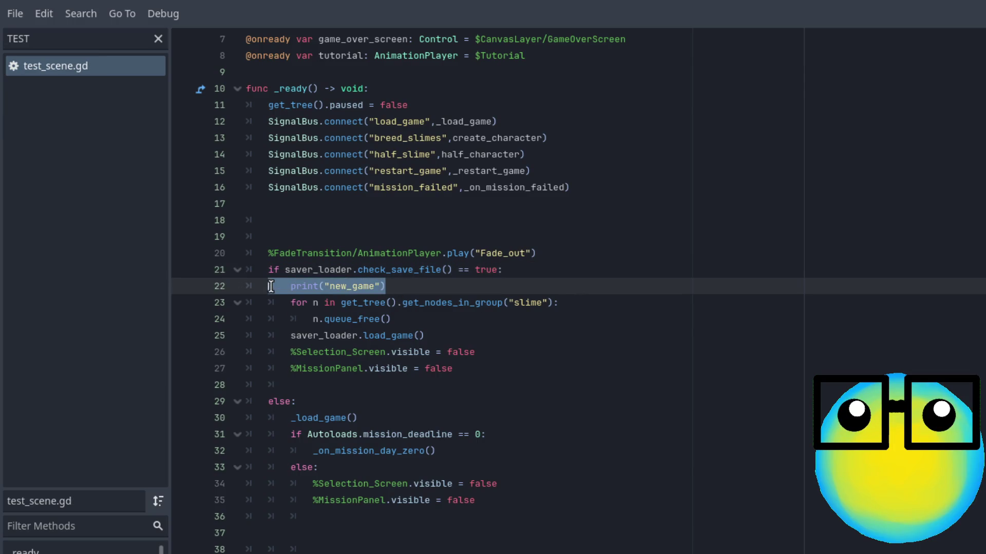
key(BackSpace)
key(BackSpace)
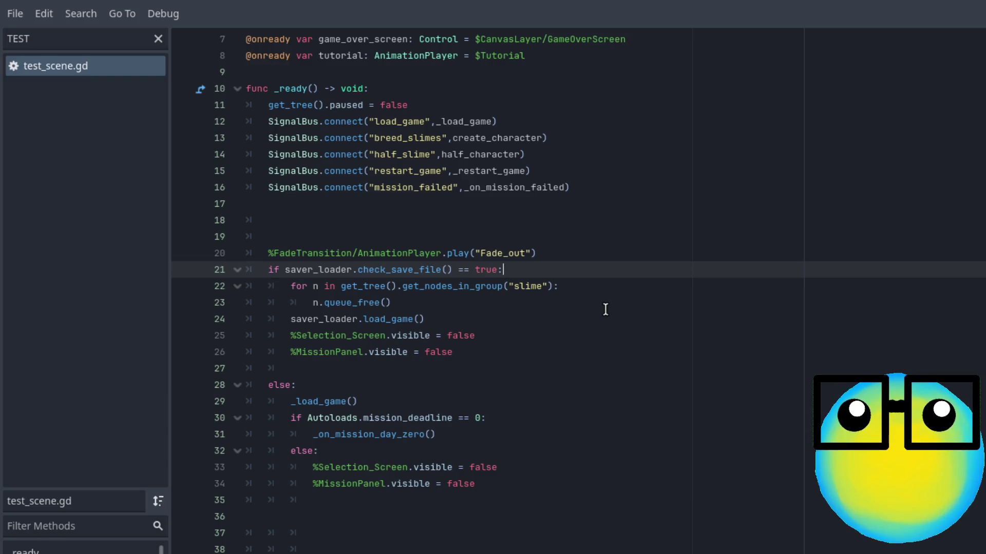
click(586, 286)
click(445, 318)
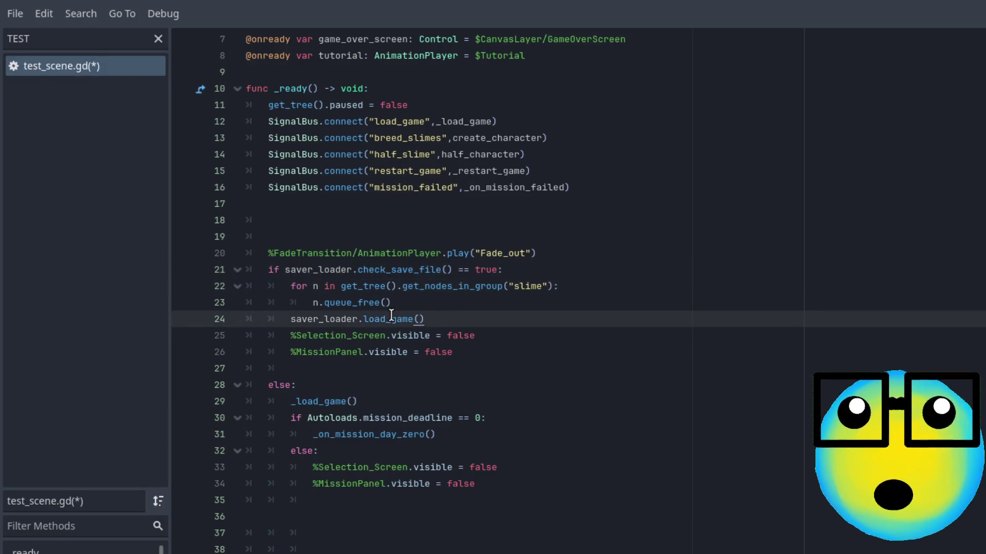
double_click(390, 319)
click(459, 324)
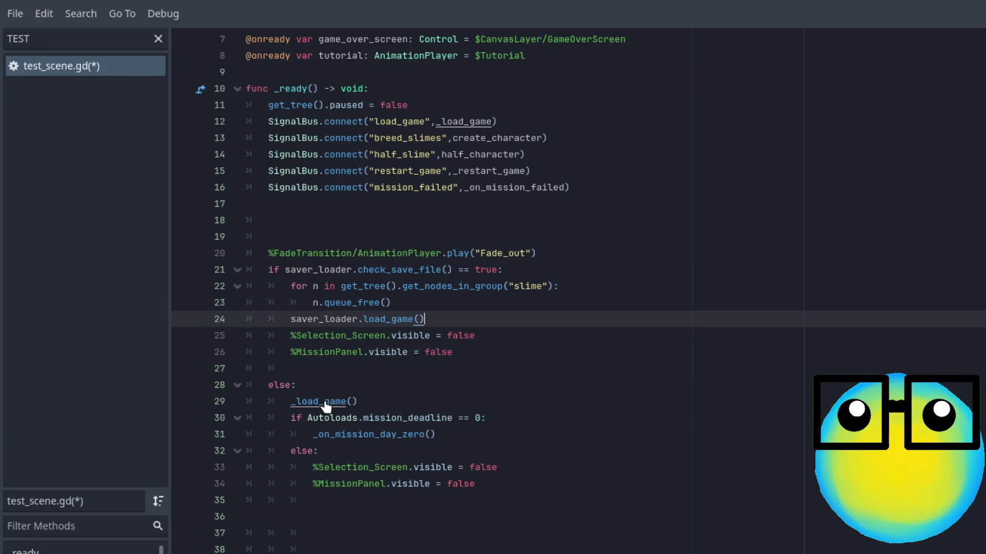
ctrl+click(395, 271)
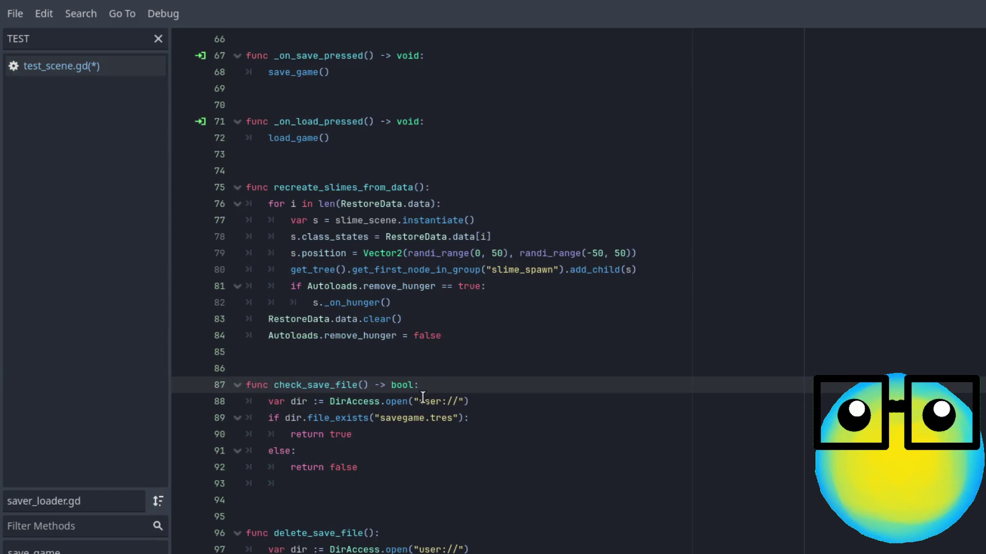
double_click(276, 402)
click(407, 407)
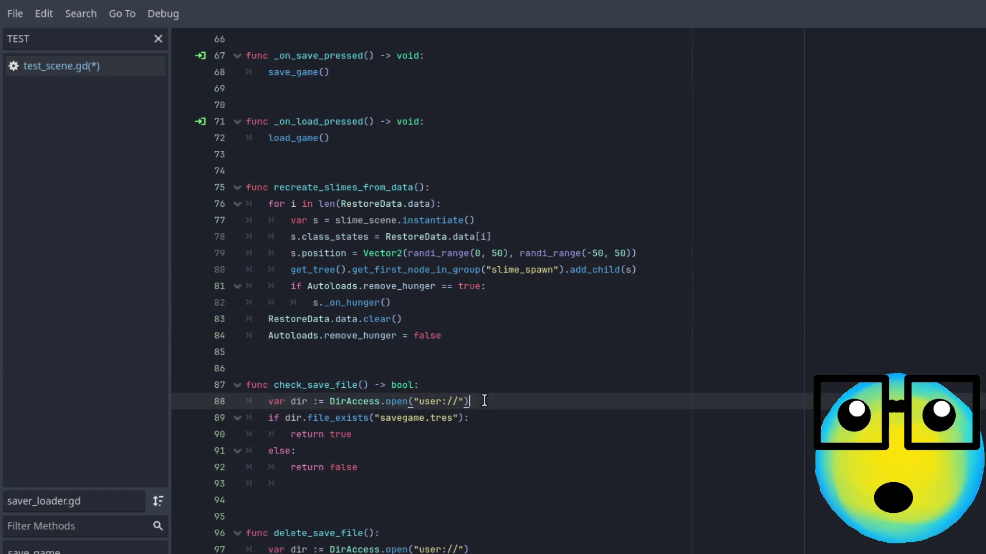
click(356, 421)
double_click(357, 421)
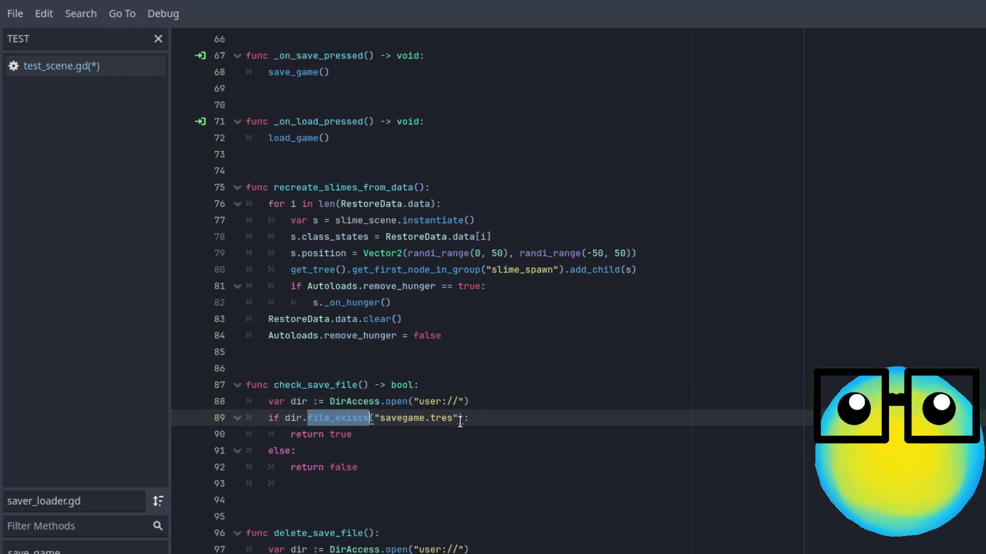
click(357, 421)
click(326, 435)
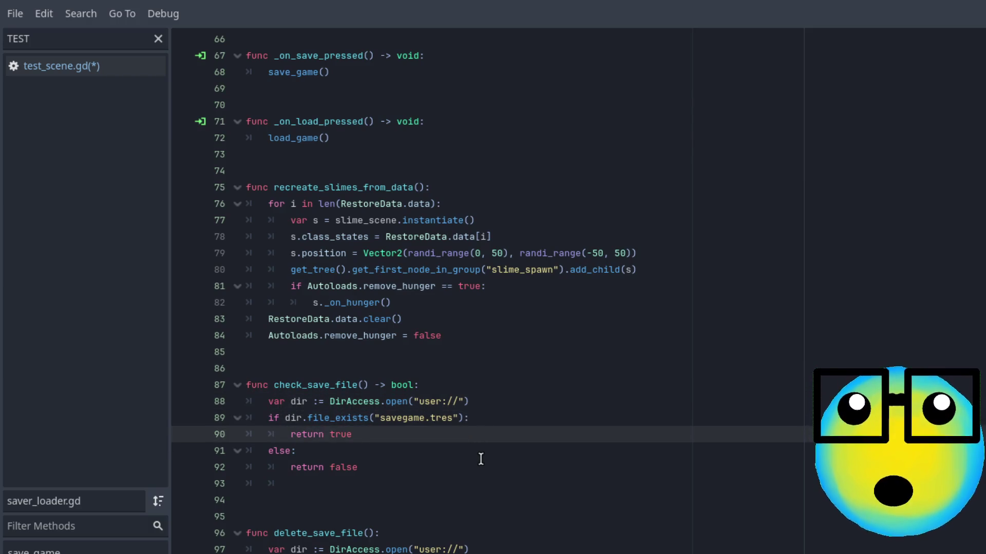
click(109, 66)
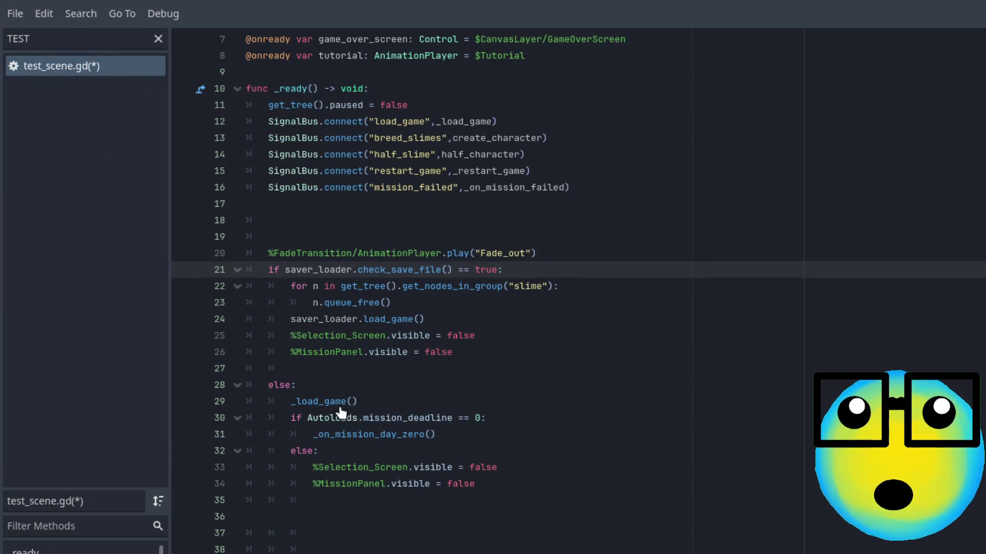
- Check the _load_game function, then find the commented-out tutorial.play line in start_tutorial
ctrl+click(302, 404)
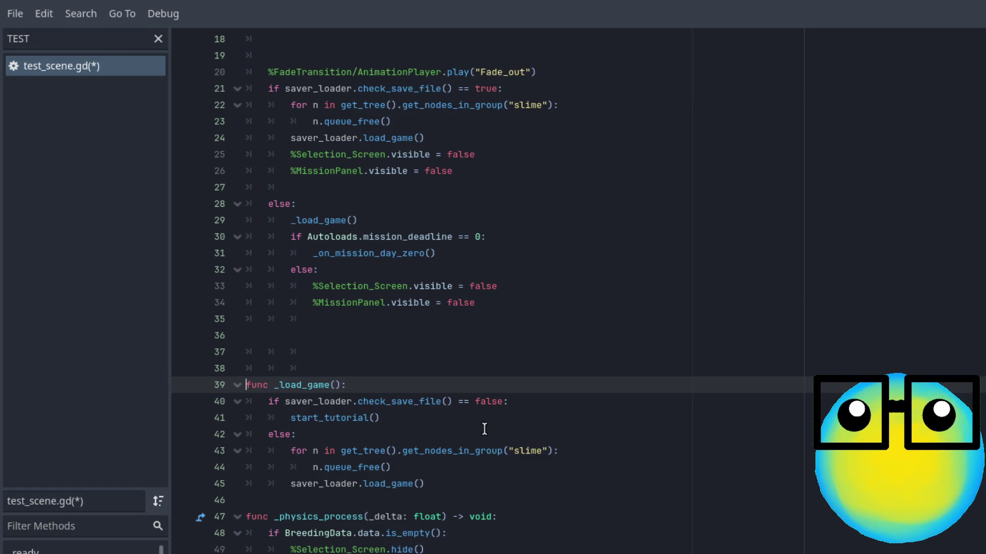
click(533, 403)
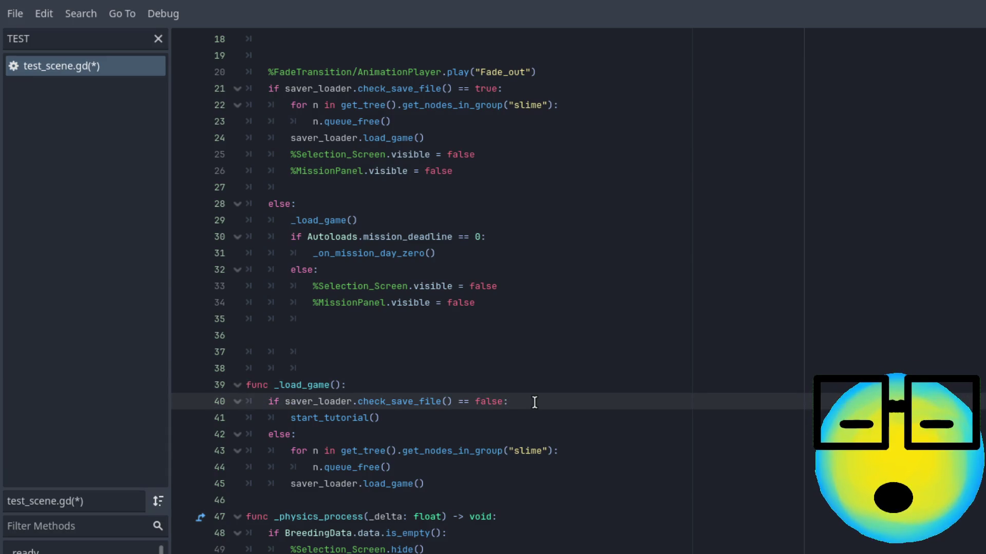
ctrl+click(362, 419)
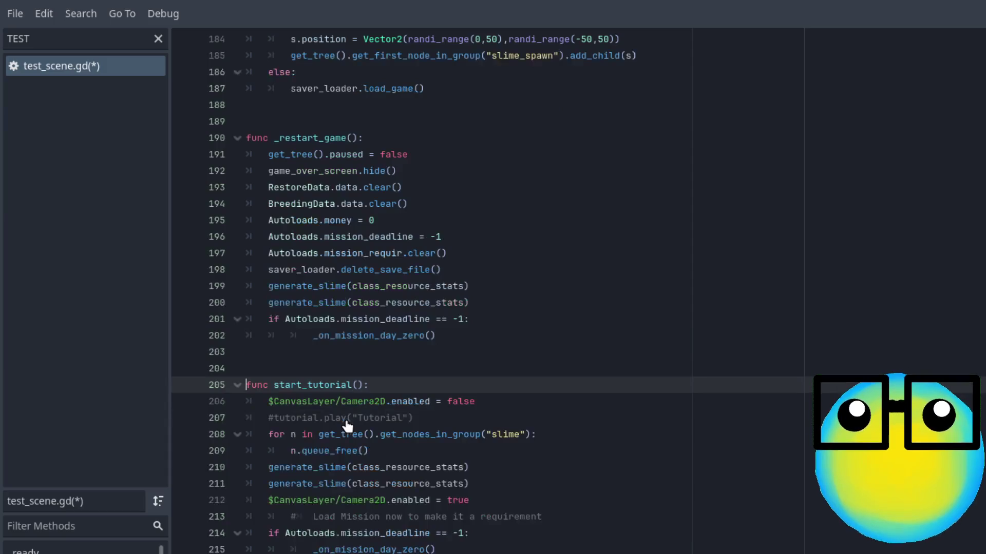
click(503, 410)
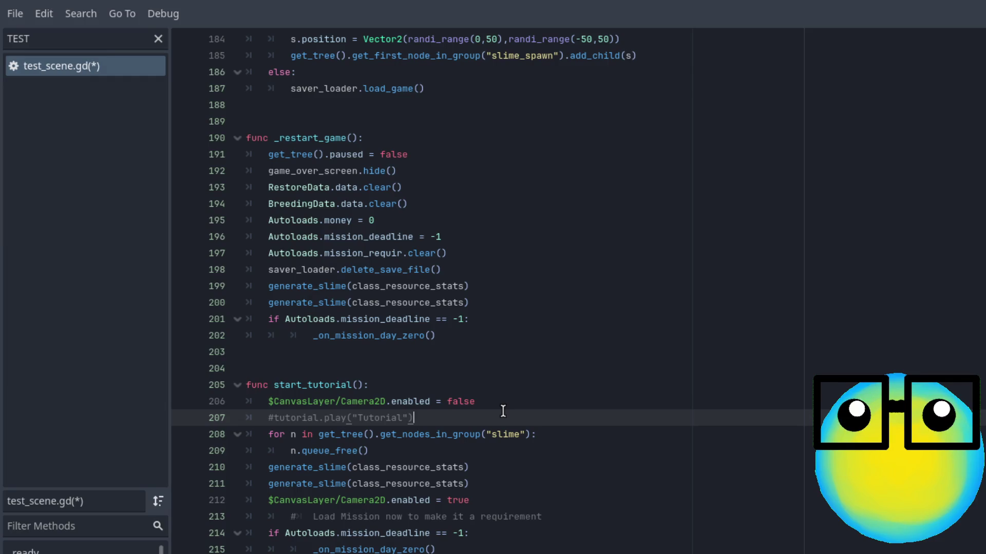
scroll(503, 411, down, 1)
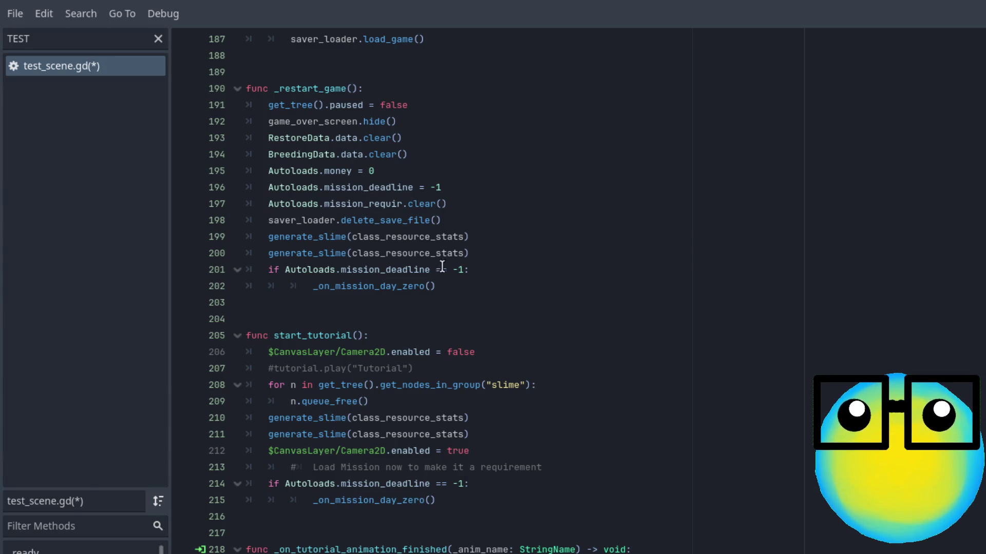
scroll(527, 416, up, 1)
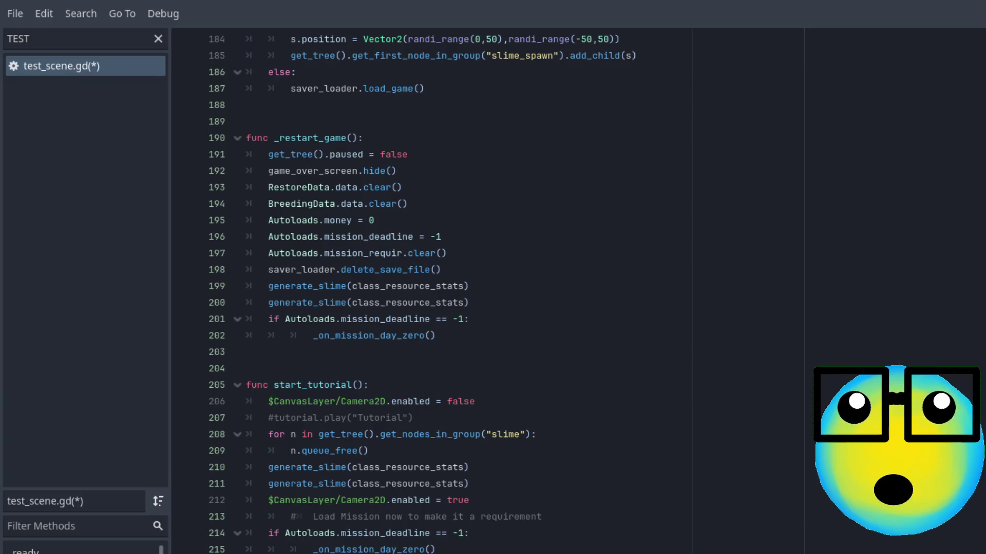
- Uncomment tutorial.play("Tutorial") on line 207, save test_scene.gd, and run the game with F5
click(462, 428)
click(442, 416)
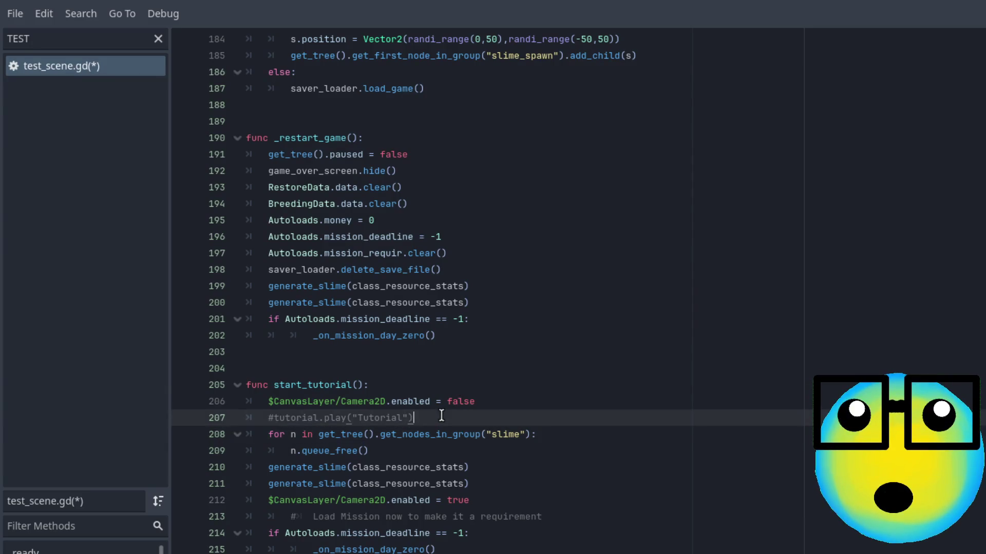
key(ctrl+k)
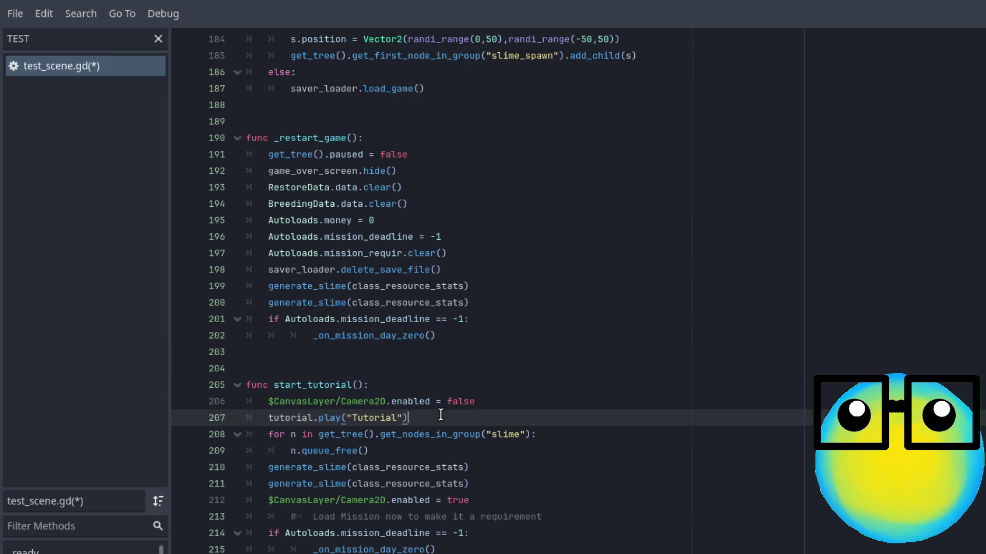
key(ctrl+s)
key(F5)
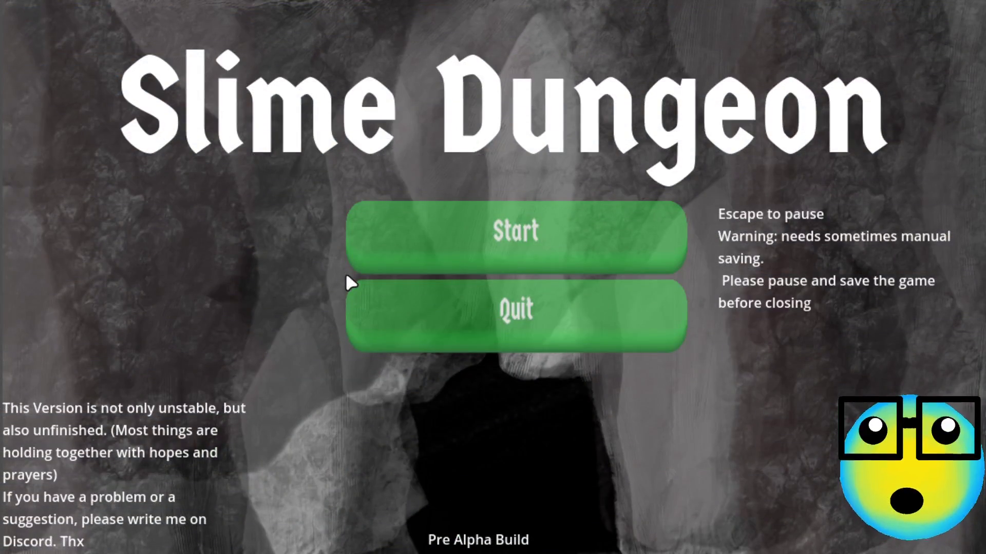
- Start a new game and advance through all eight tutorial messages until the last one is dismissed
click(452, 267)
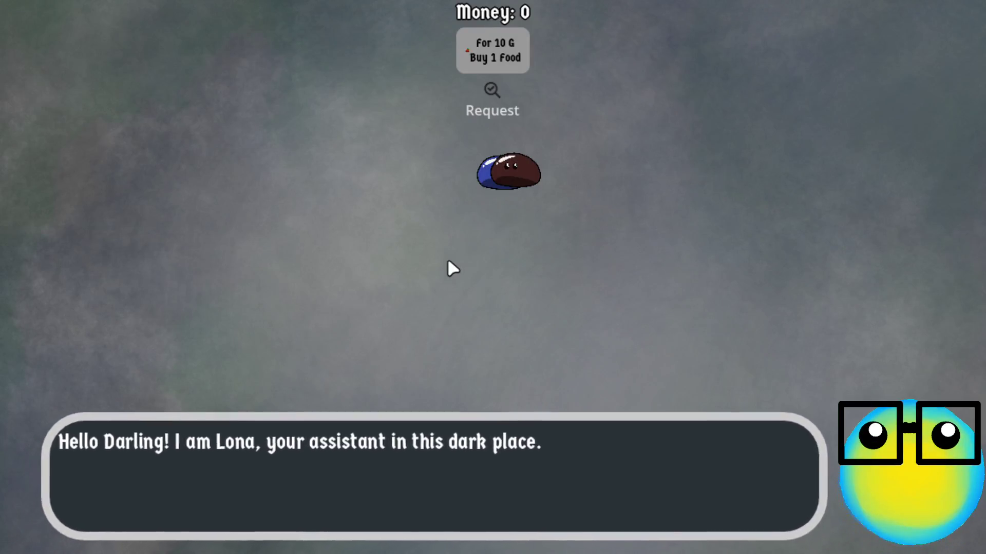
click(452, 267)
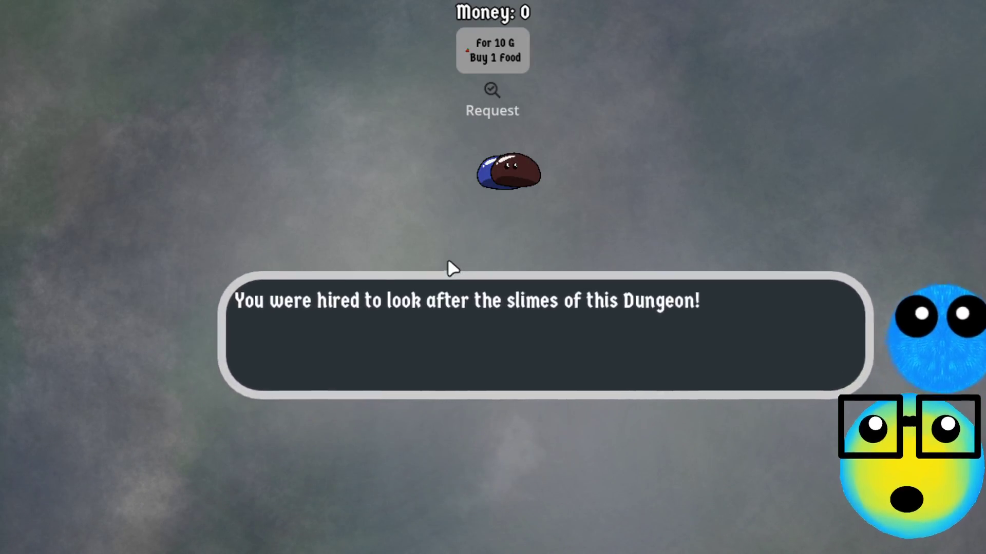
click(448, 263)
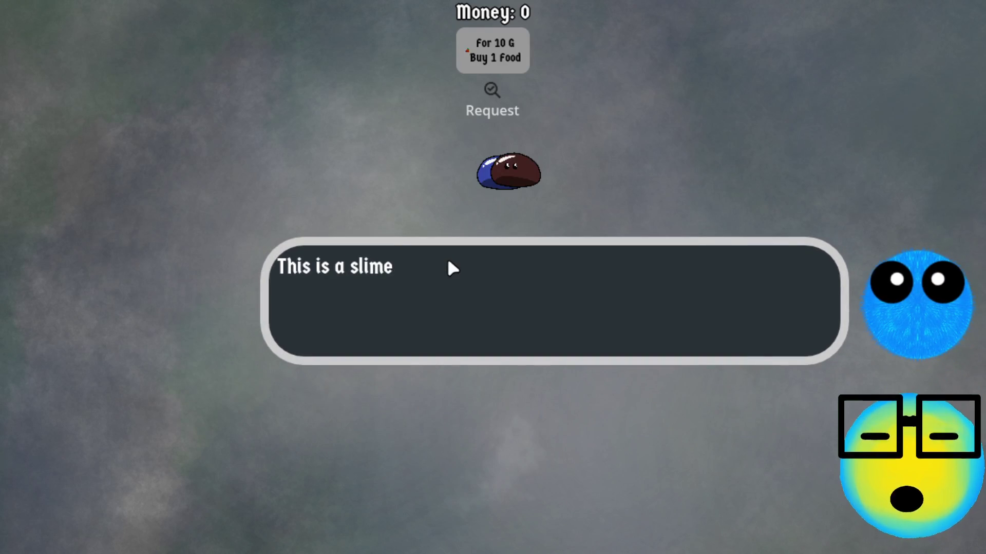
click(451, 267)
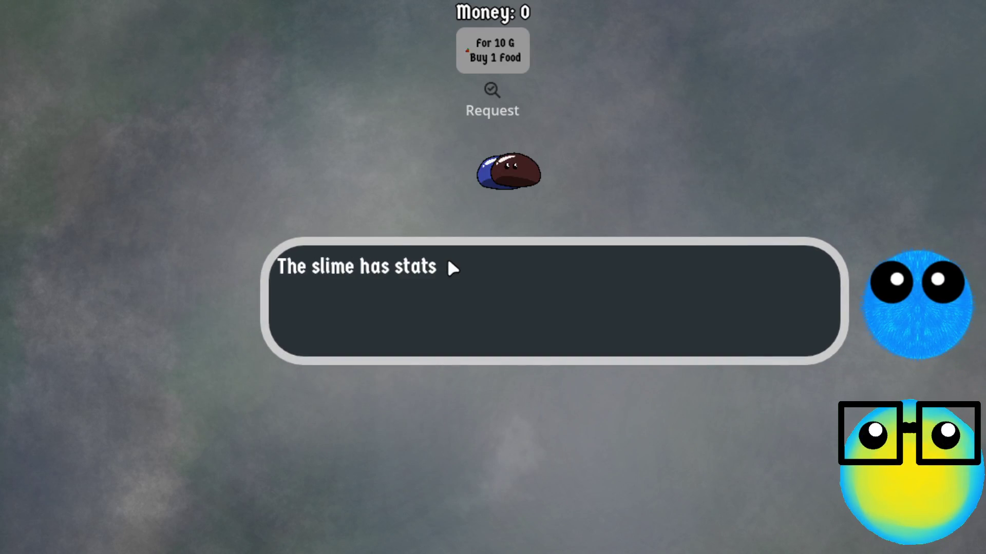
click(450, 265)
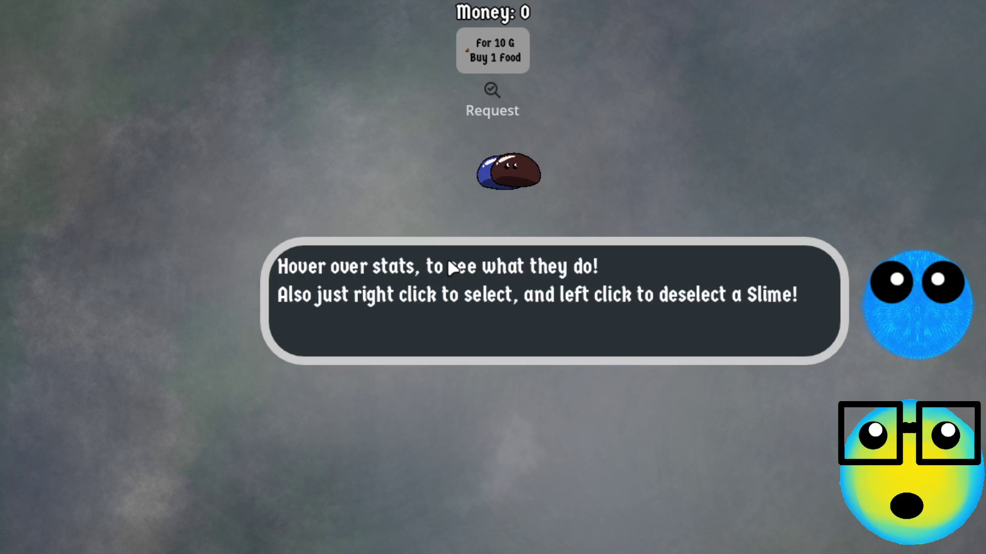
click(449, 262)
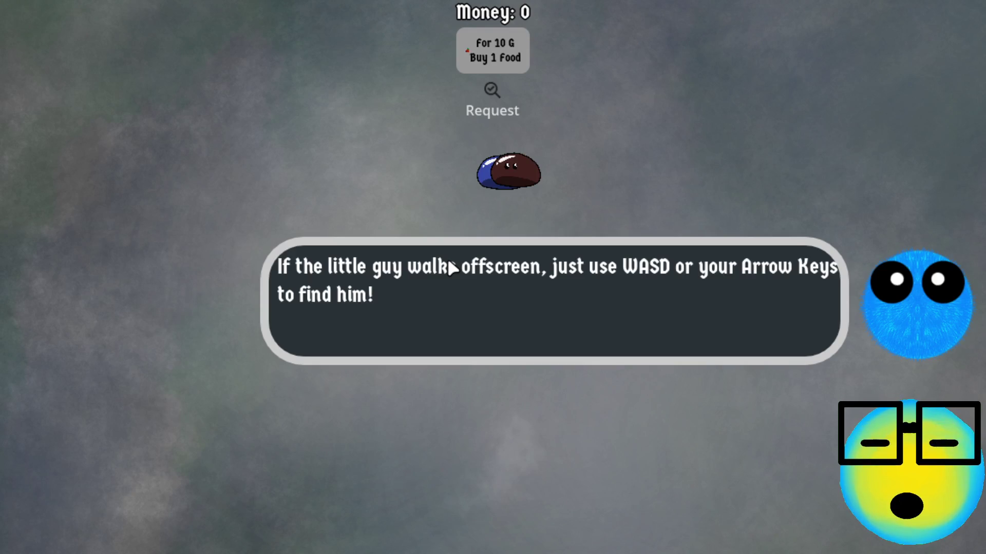
click(449, 263)
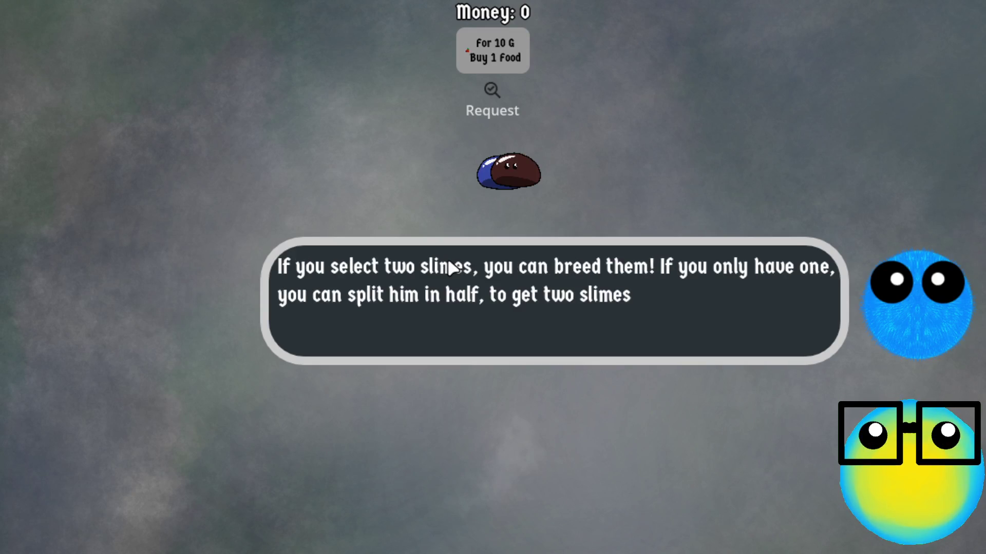
click(445, 523)
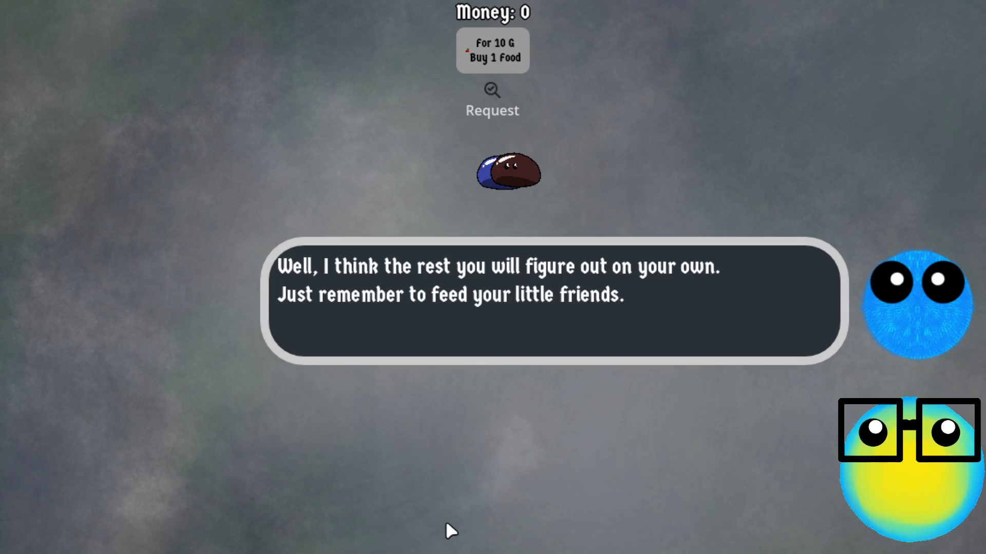
click(446, 522)
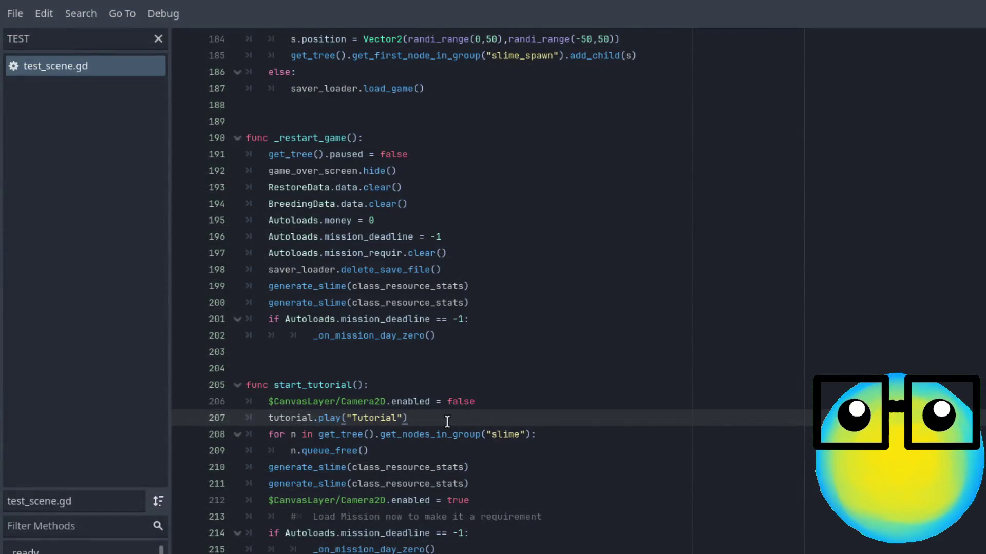
- Re-comment tutorial.play("Tutorial") on line 207 with Ctrl+K and save test_scene.gd
key(ctrl+k)
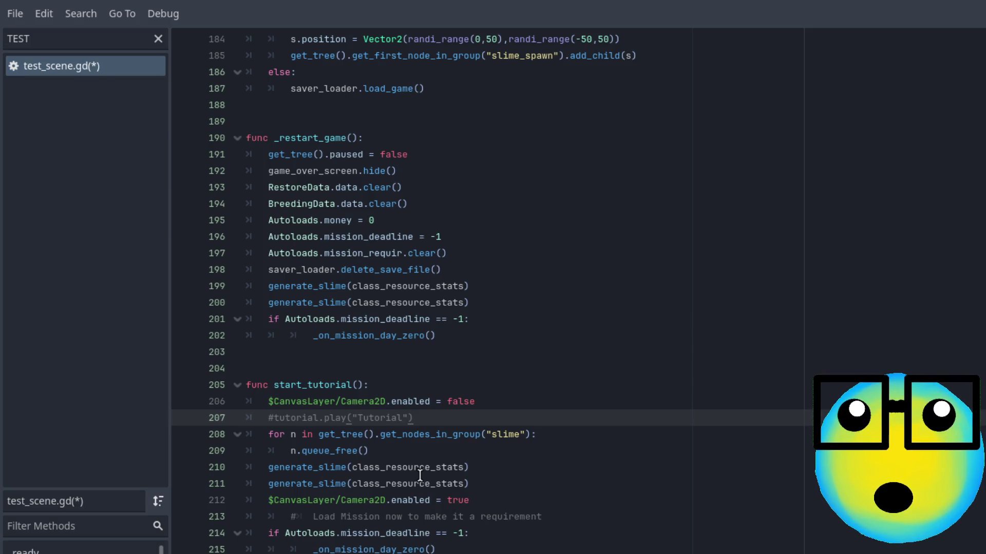
click(484, 434)
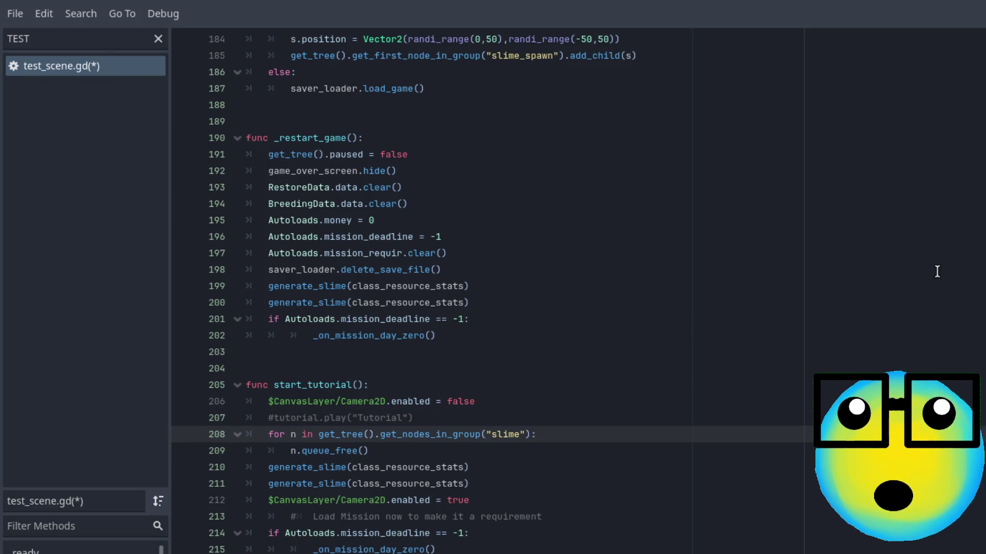
key(ctrl+s)
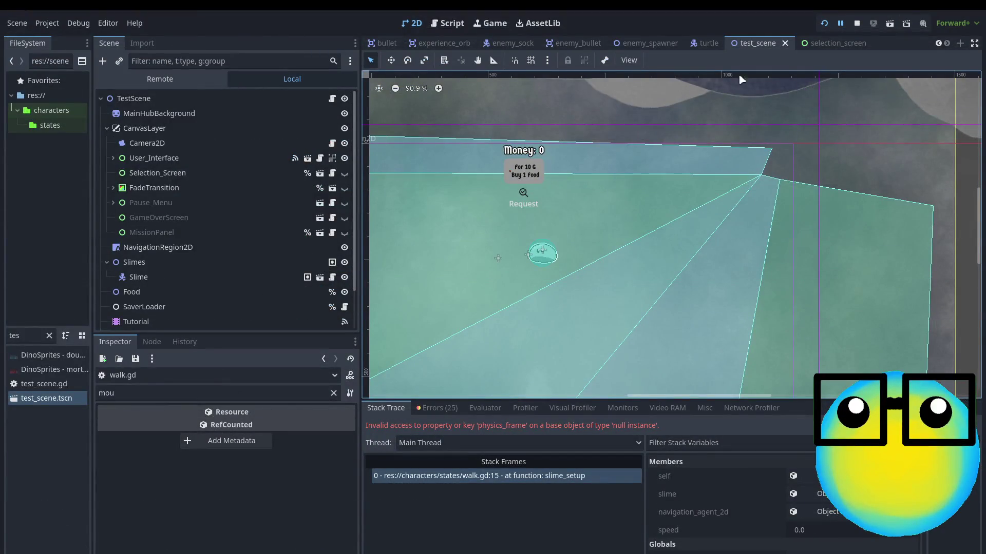
- Select the Tutorial node and enlarge the animation panel to review its 22-second tracks
click(139, 326)
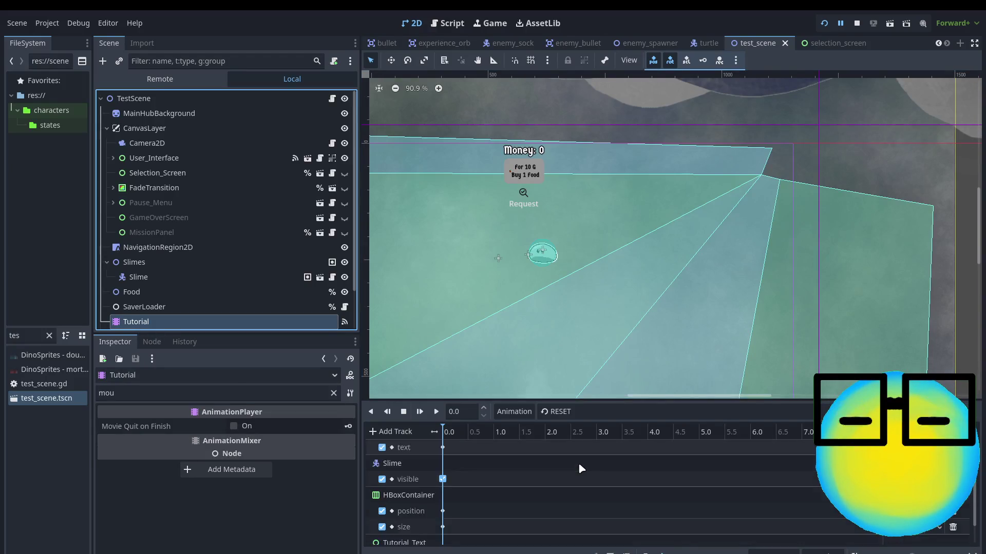
scroll(579, 465, down, 1)
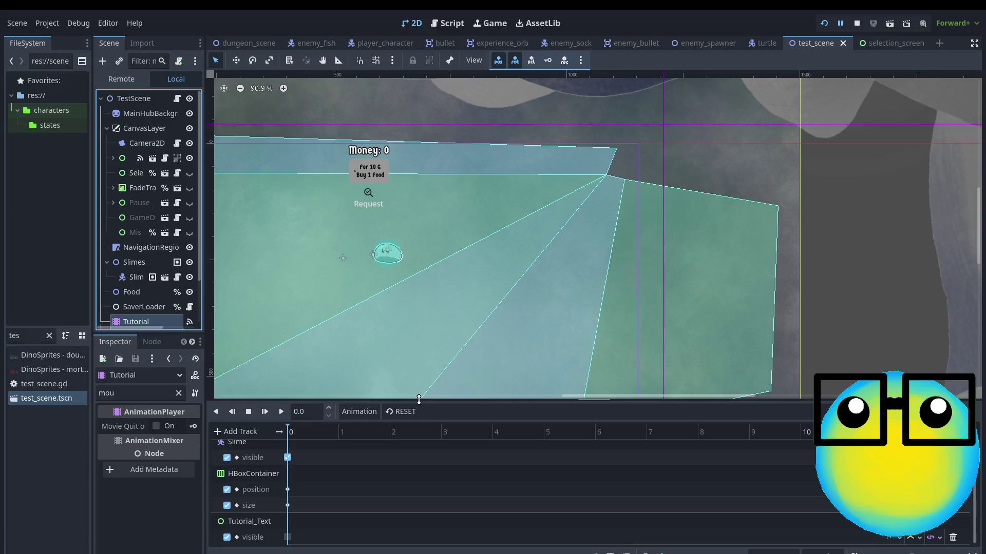
drag(419, 399, 419, 229)
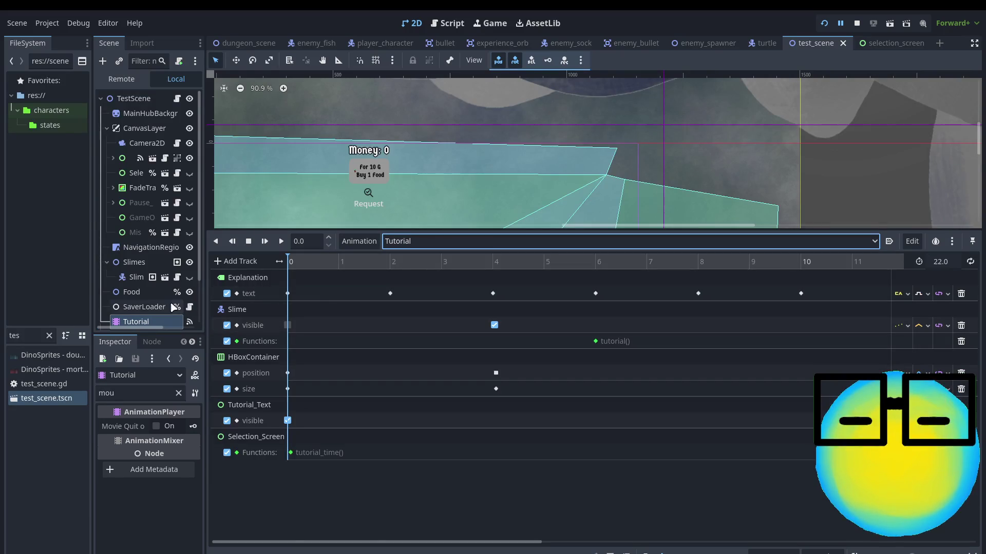
scroll(160, 281, down, 2)
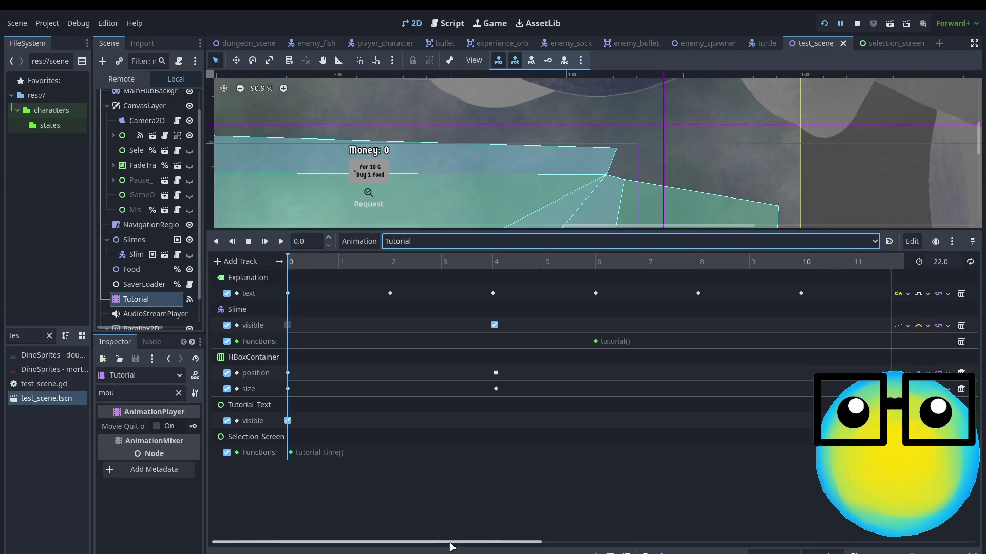
mouse_move(450, 543)
mouse_down()
mouse_move(848, 542)
mouse_move(366, 542)
mouse_up()
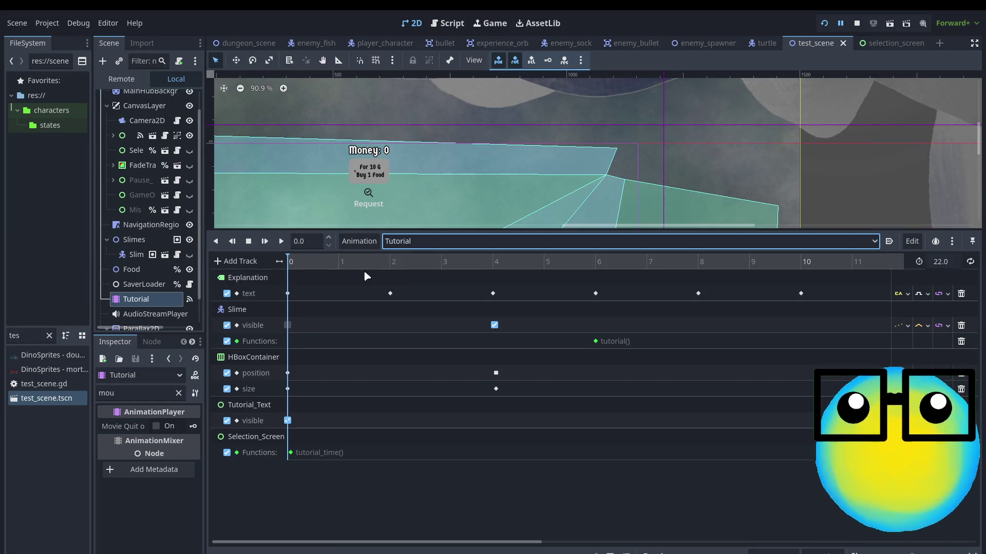
- Check the tutorial_time() key's timing on the Functions track, then select the Selection_Screen node
click(291, 453)
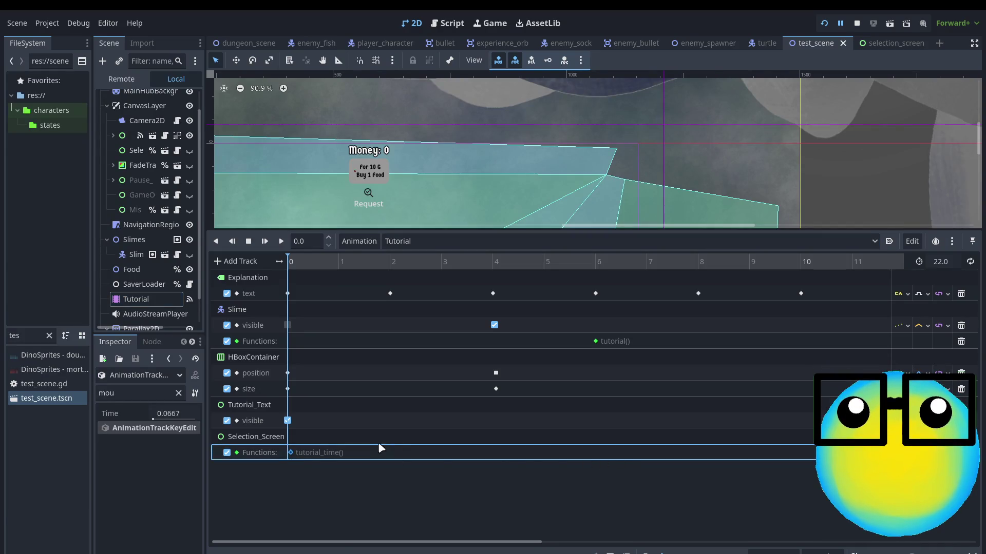
click(257, 455)
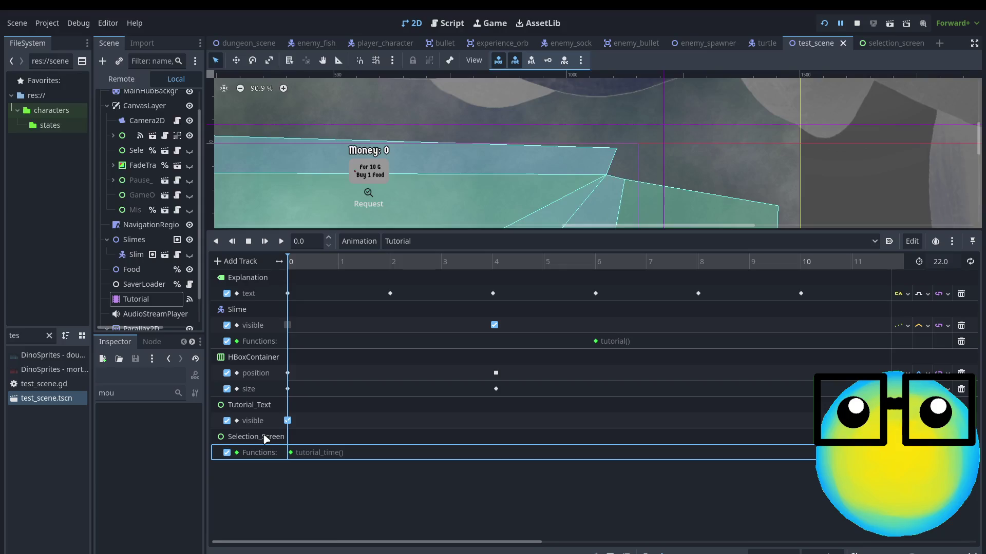
click(139, 154)
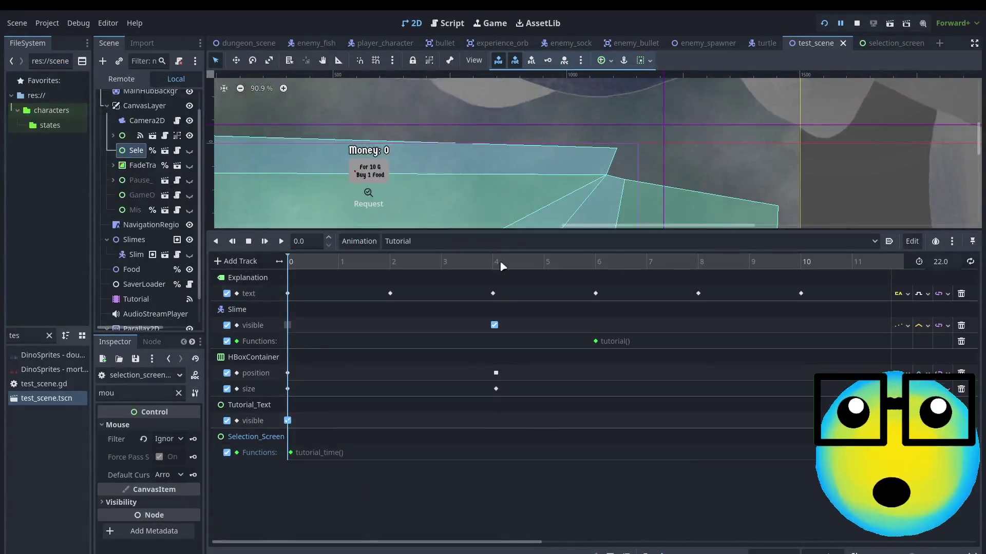
- Scrub the Tutorial animation from about 1 s to 4 s and its end to preview dialogue
scroll(501, 154, down, 10)
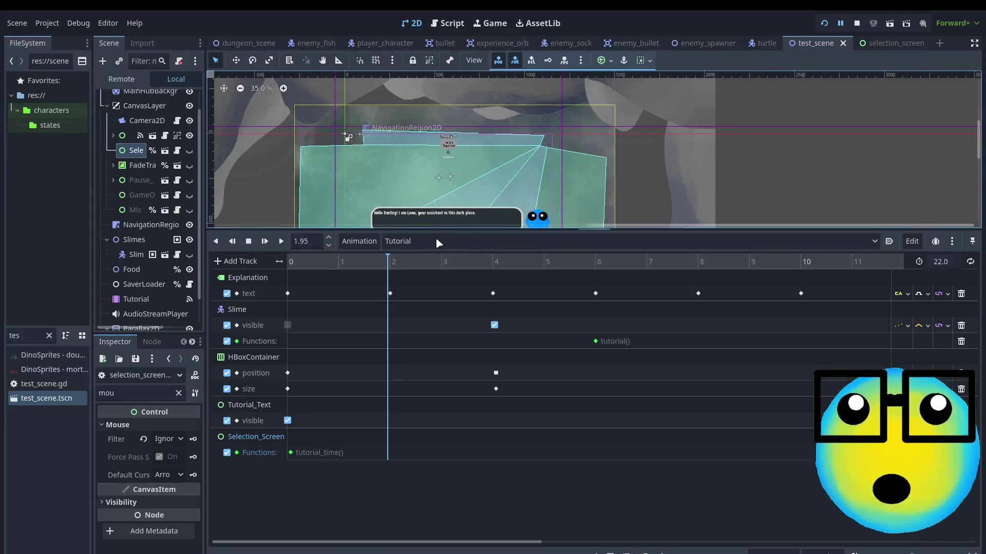
click(336, 262)
mouse_move(385, 265)
mouse_down()
mouse_move(639, 274)
mouse_move(897, 321)
mouse_move(826, 323)
mouse_up()
drag(506, 543, 876, 546)
click(663, 265)
drag(654, 263, 650, 262)
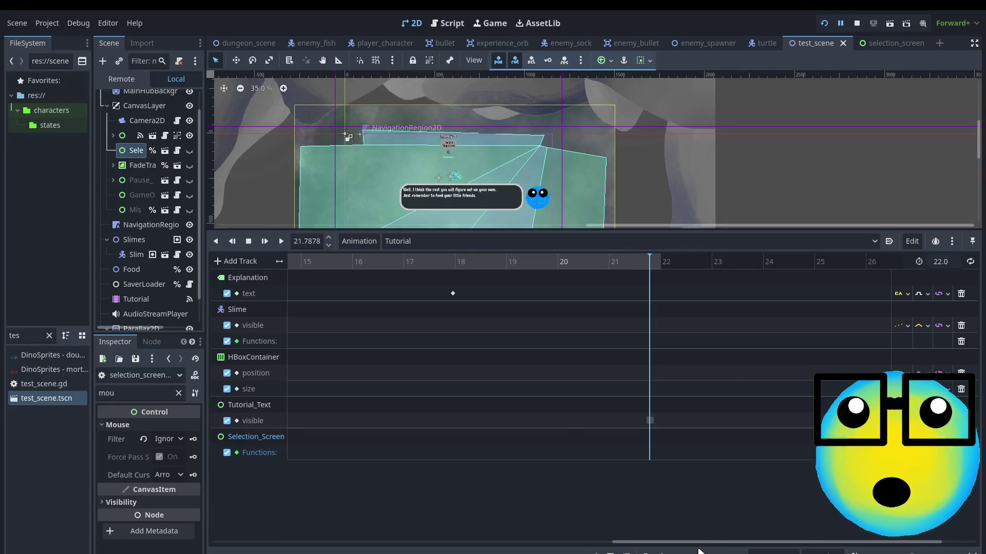
- Switch the animation editor to the RESET animation
mouse_move(704, 543)
mouse_down()
mouse_move(842, 543)
mouse_move(462, 543)
mouse_move(192, 511)
mouse_up()
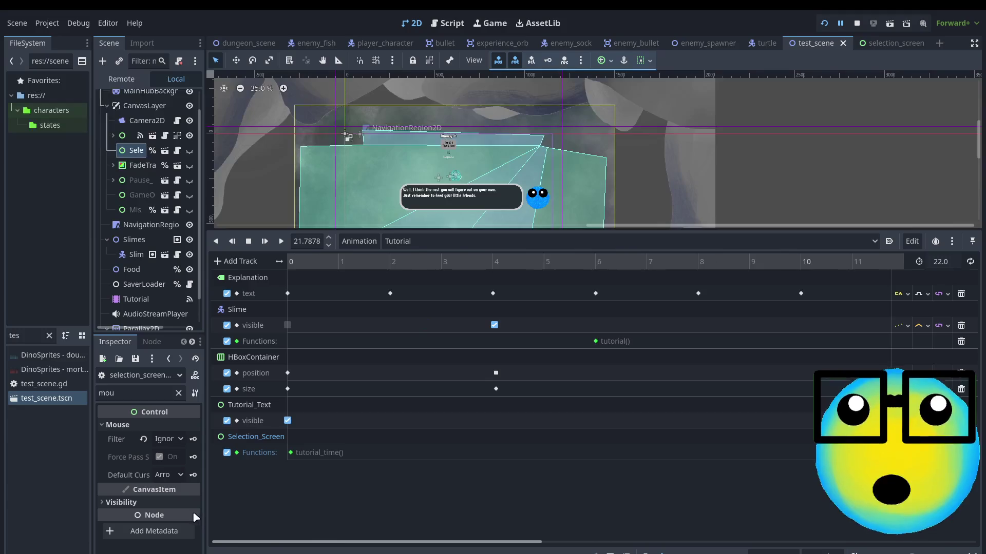
click(396, 242)
click(418, 254)
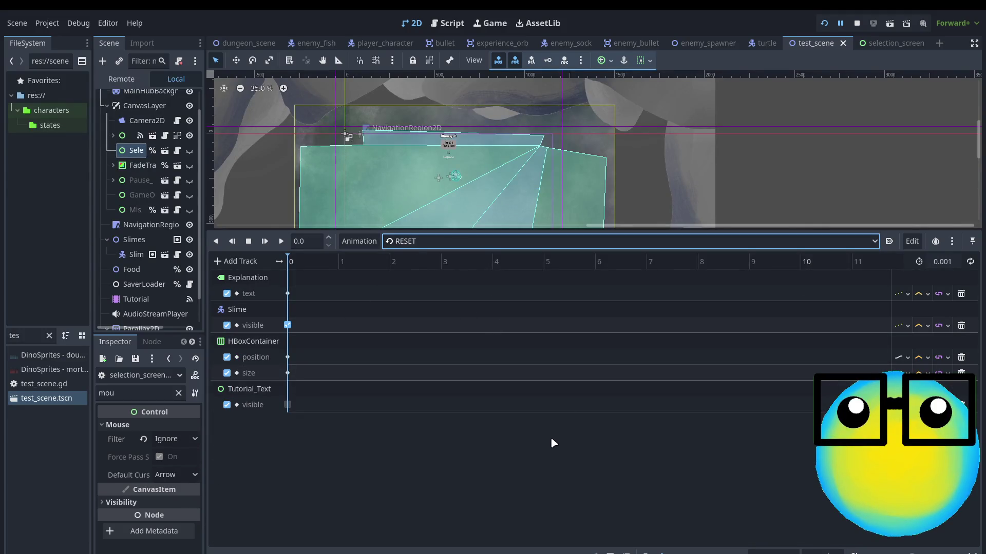
- Give the 2D view more room, select the TestScene root, and save the scene
scroll(319, 175, down, 1)
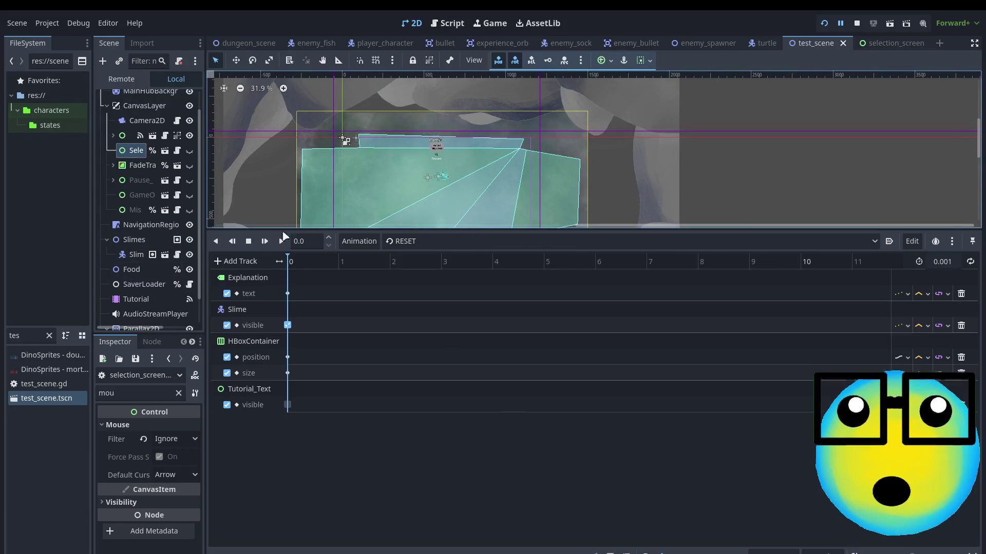
mouse_move(432, 228)
mouse_down()
mouse_move(418, 411)
mouse_move(407, 369)
mouse_up()
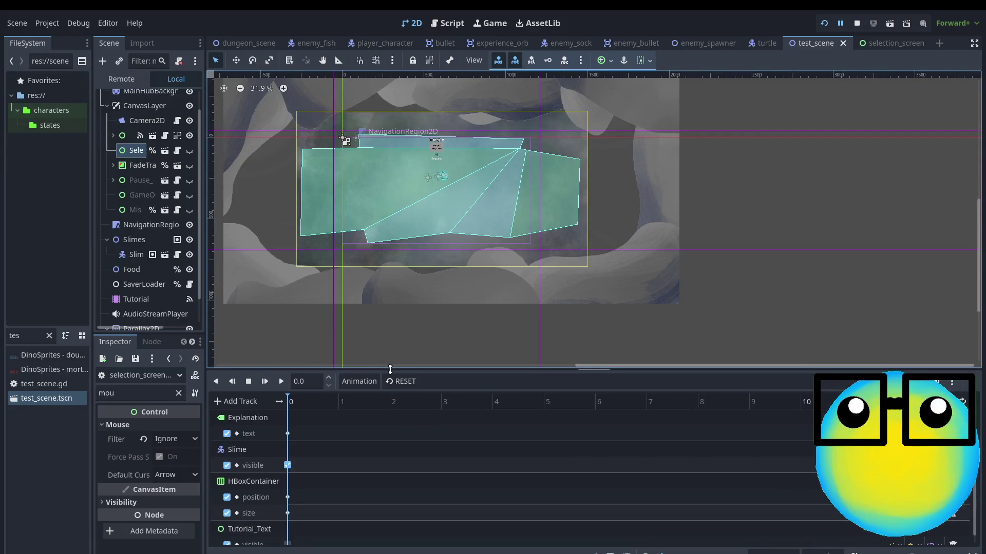
scroll(164, 133, up, 2)
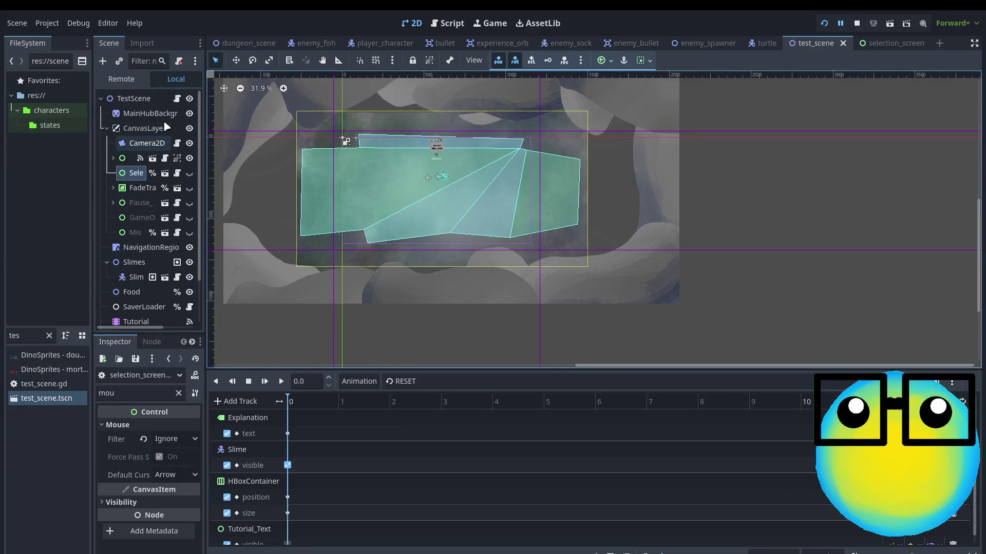
click(180, 99)
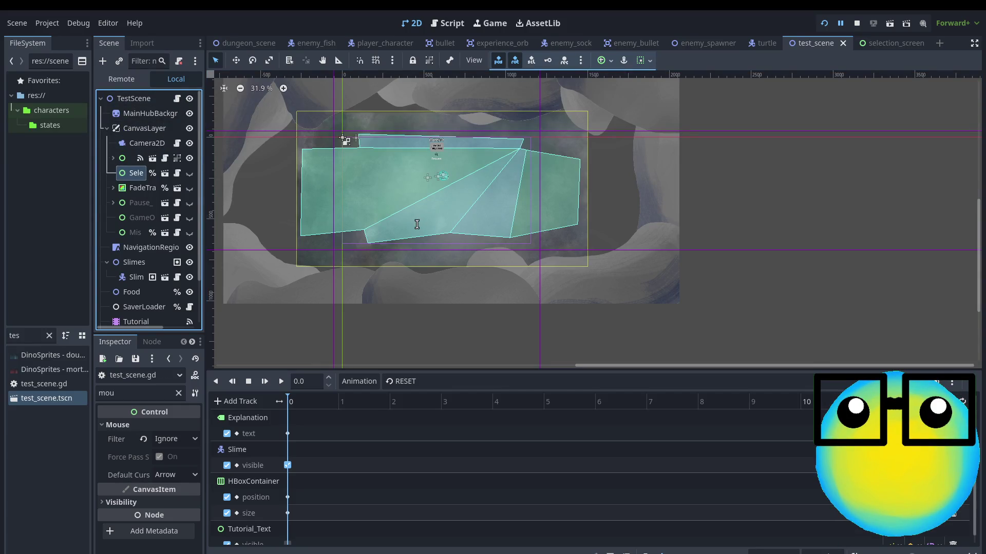
key(ctrl+s)
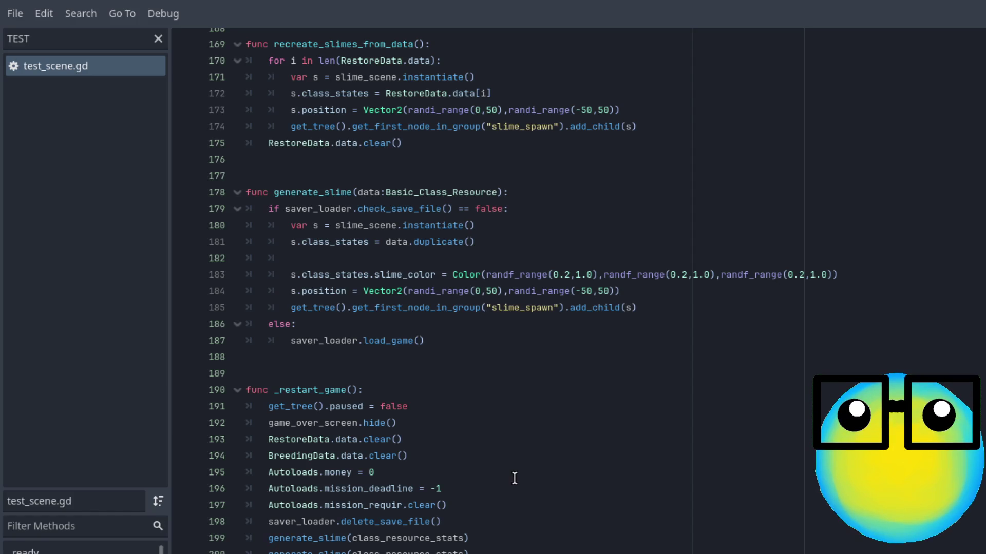
- Set a breakpoint on line 29's _load_game() call in _ready() of test_scene.gd
scroll(651, 521, down, 5)
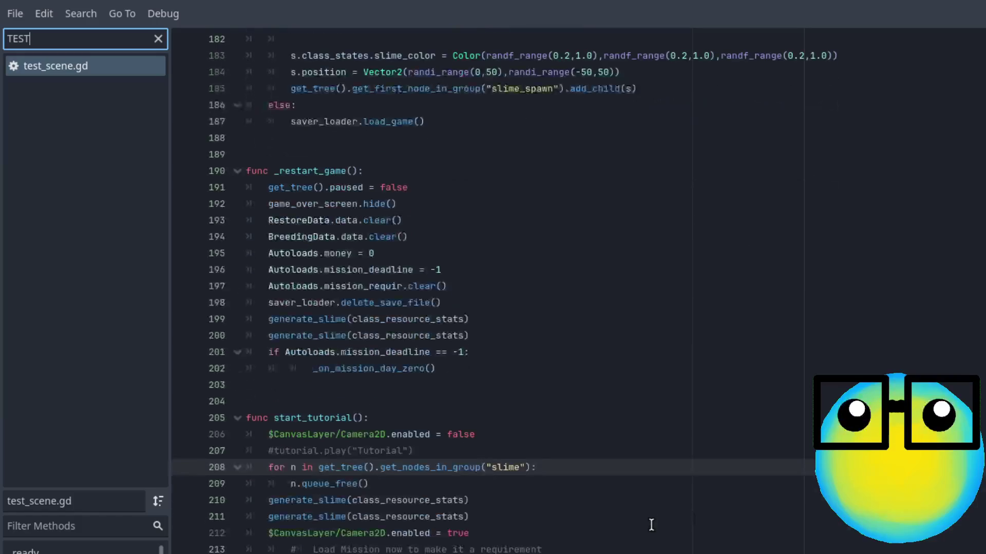
scroll(651, 521, up, 3)
scroll(441, 288, up, 20)
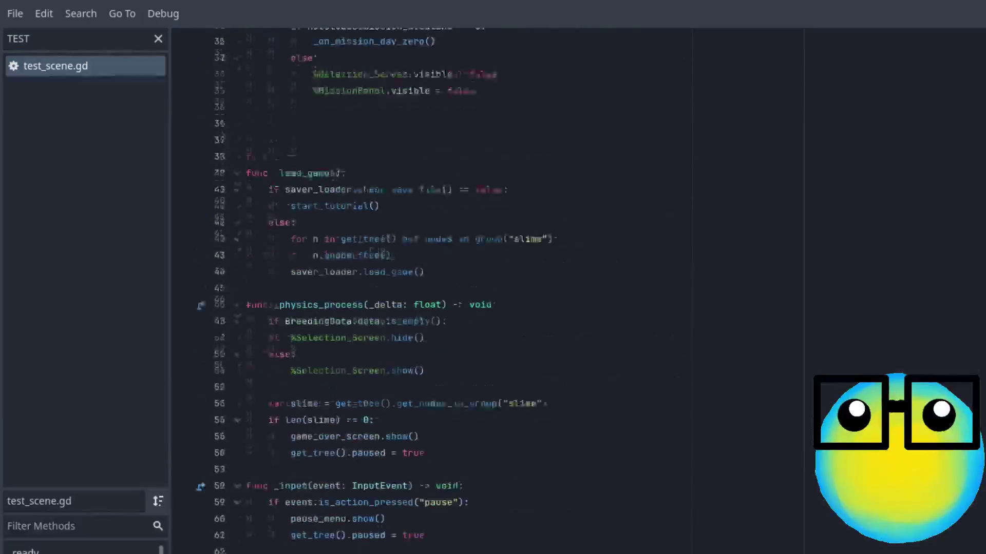
scroll(353, 377, up, 2)
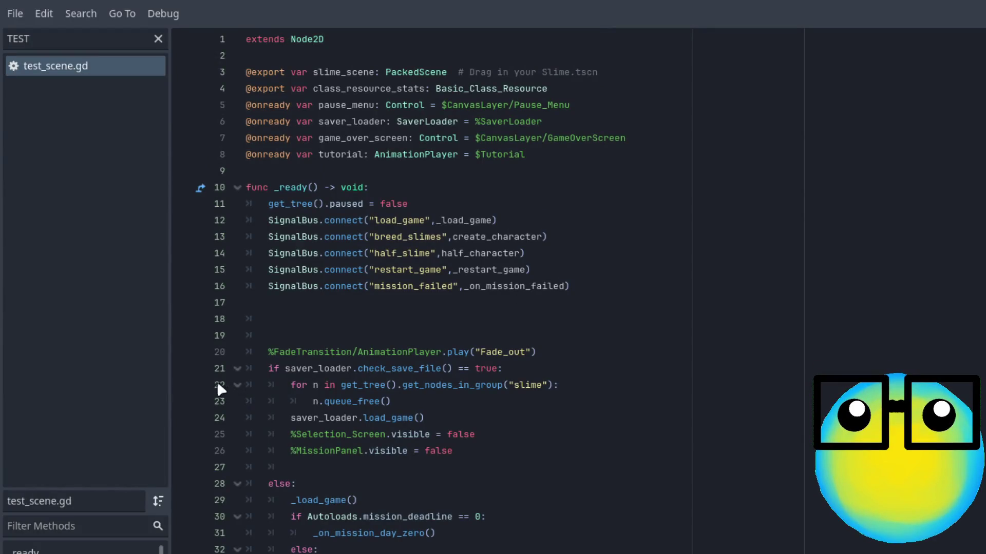
click(181, 518)
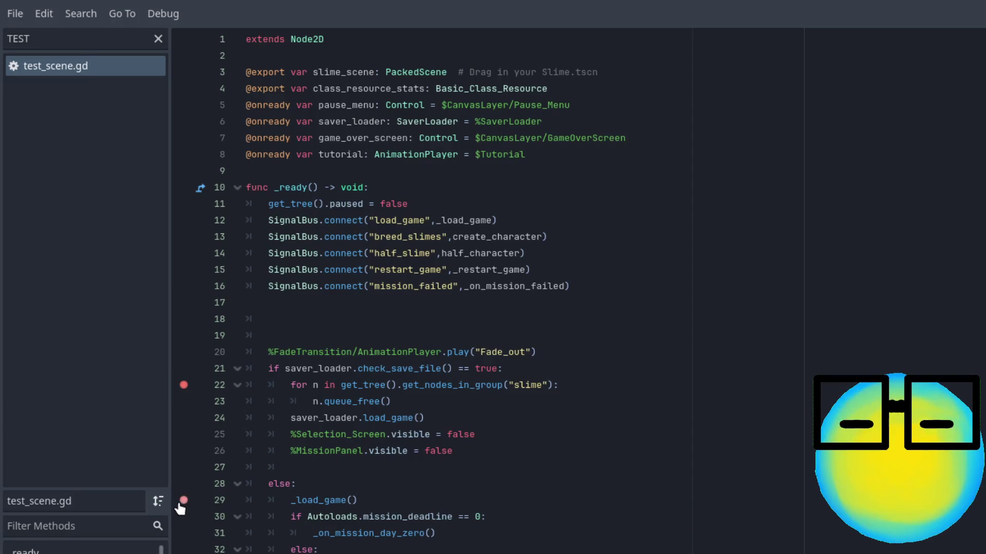
scroll(193, 537, down, 3)
scroll(204, 549, down, 2)
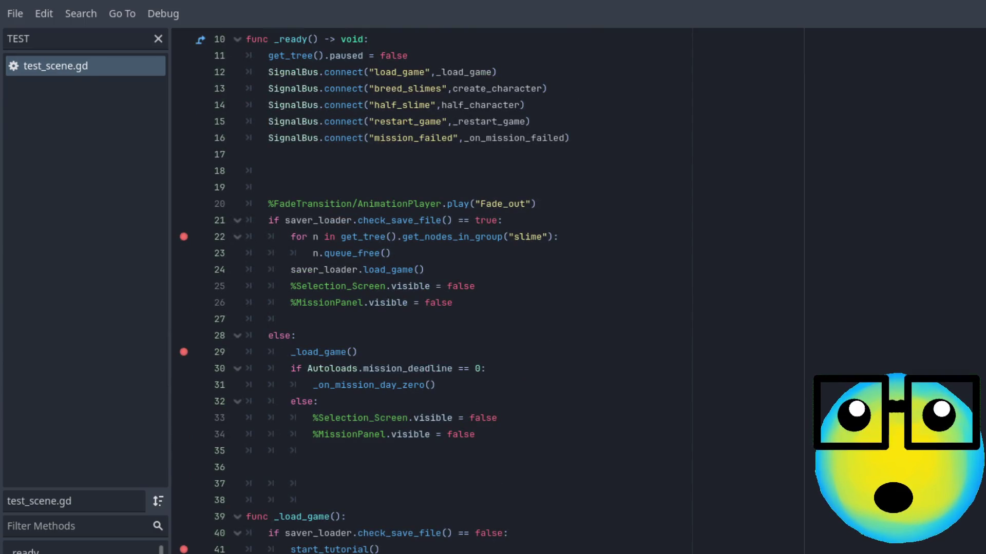
scroll(432, 288, down, 1)
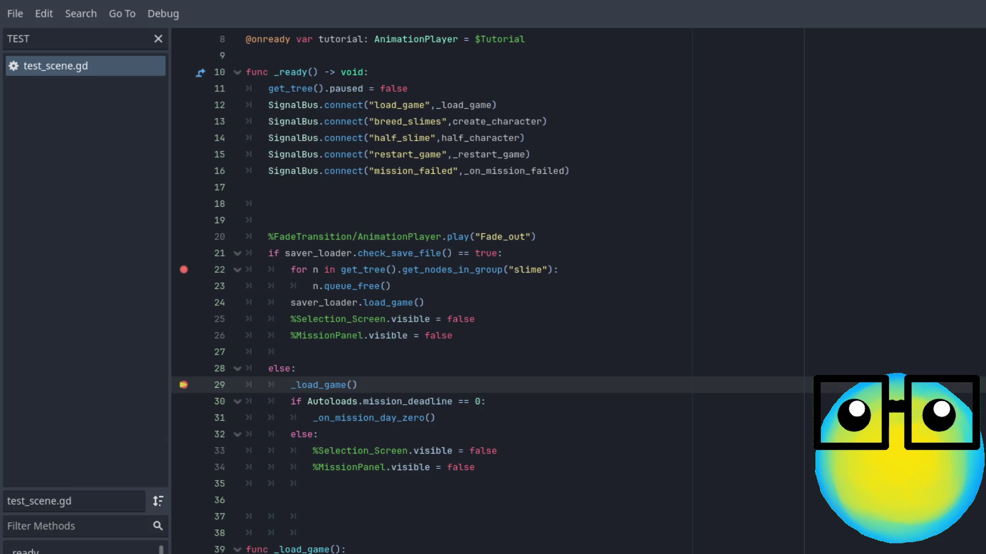
- Continue to the start_tutorial() breakpoint on line 41, then resume the game
key(F12)
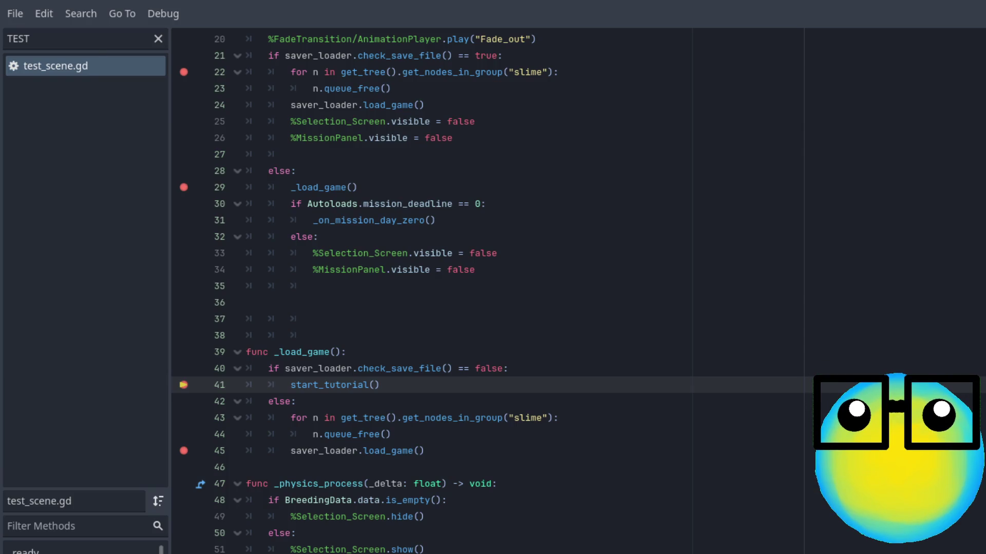
key(F12)
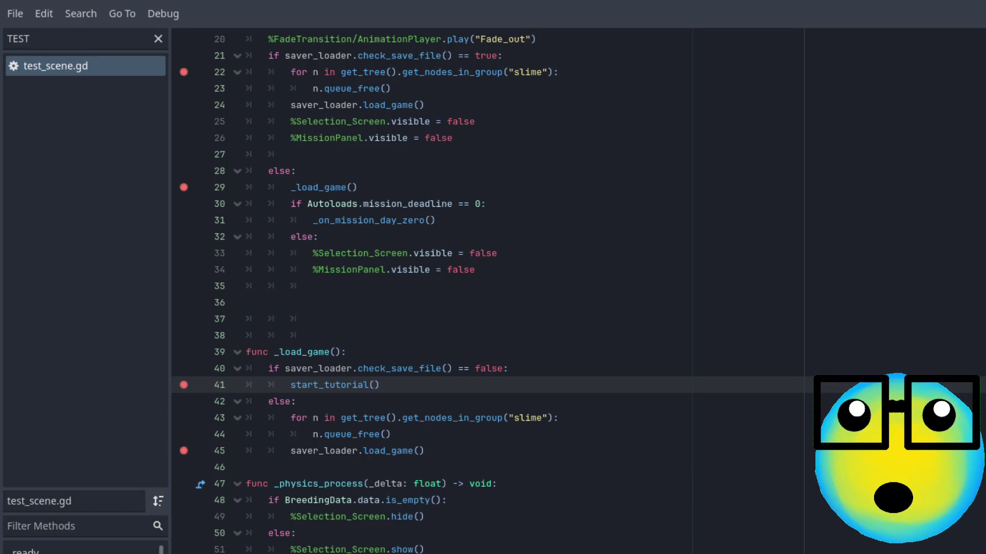
- Clear the breakpoints on lines 45, 41, 29 and 22, then review start_tutorial further down
click(184, 450)
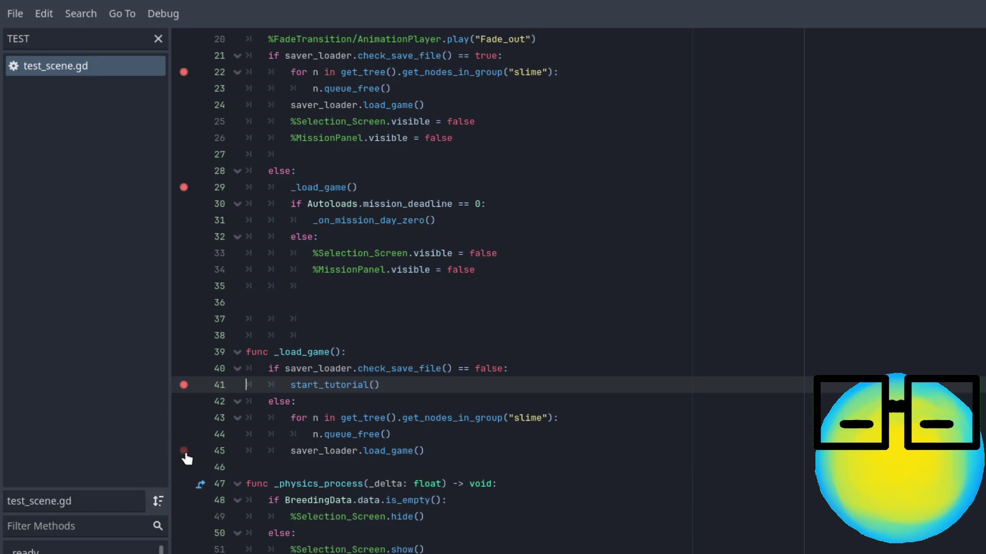
click(189, 390)
click(186, 188)
click(185, 74)
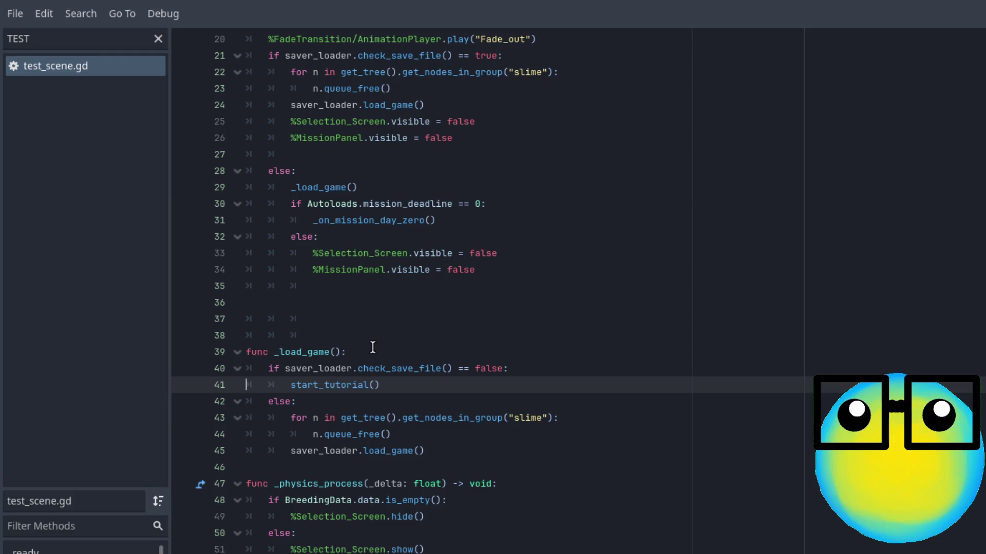
scroll(373, 348, down, 4)
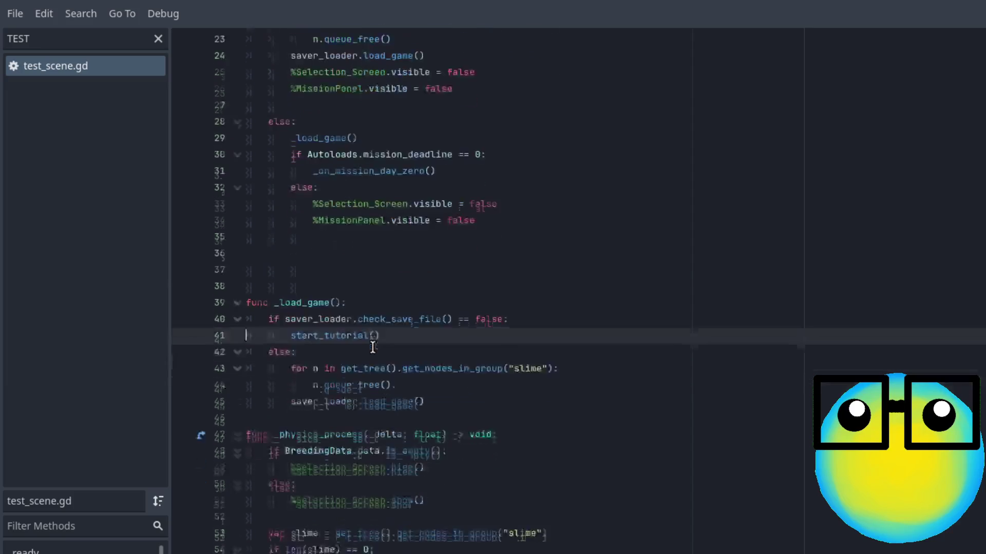
scroll(373, 348, down, 12)
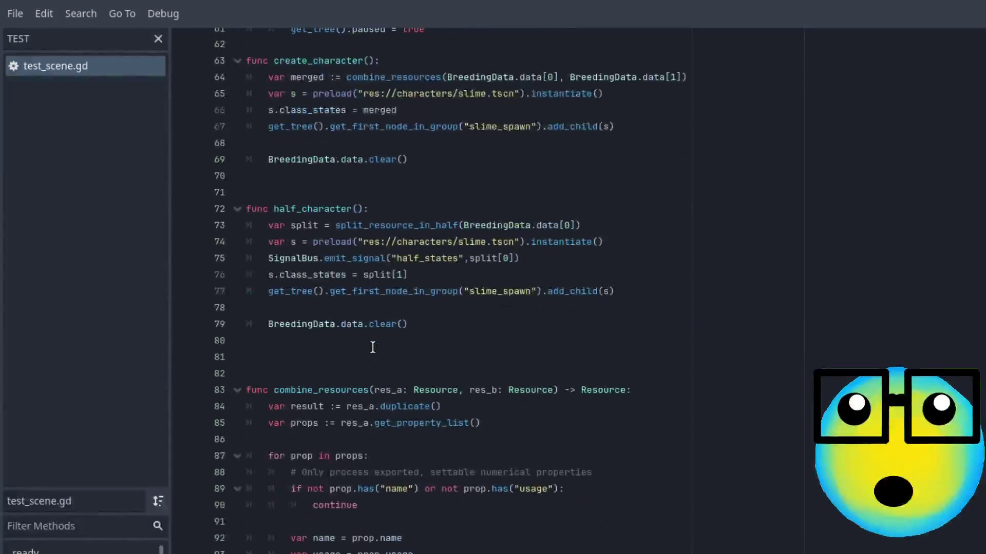
scroll(373, 347, down, 20)
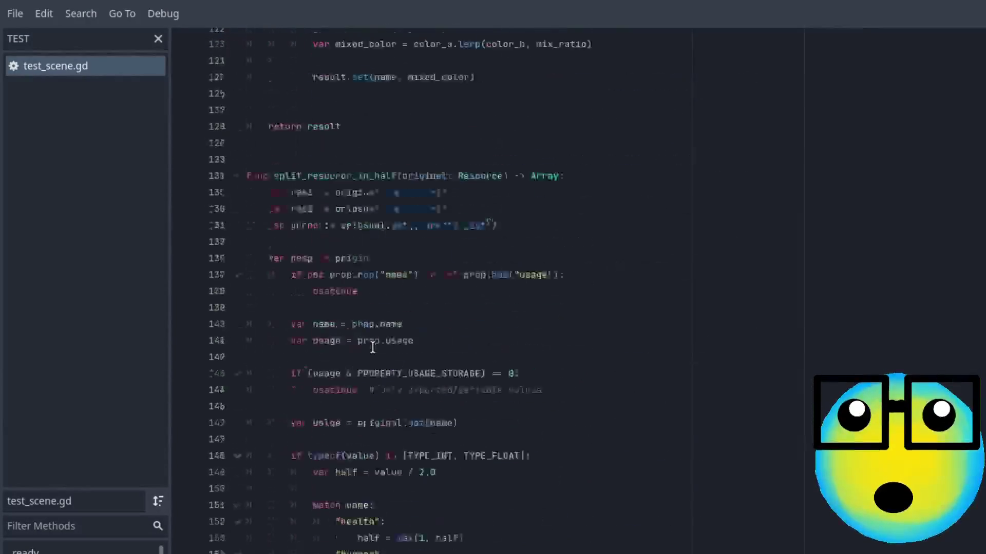
scroll(373, 348, down, 7)
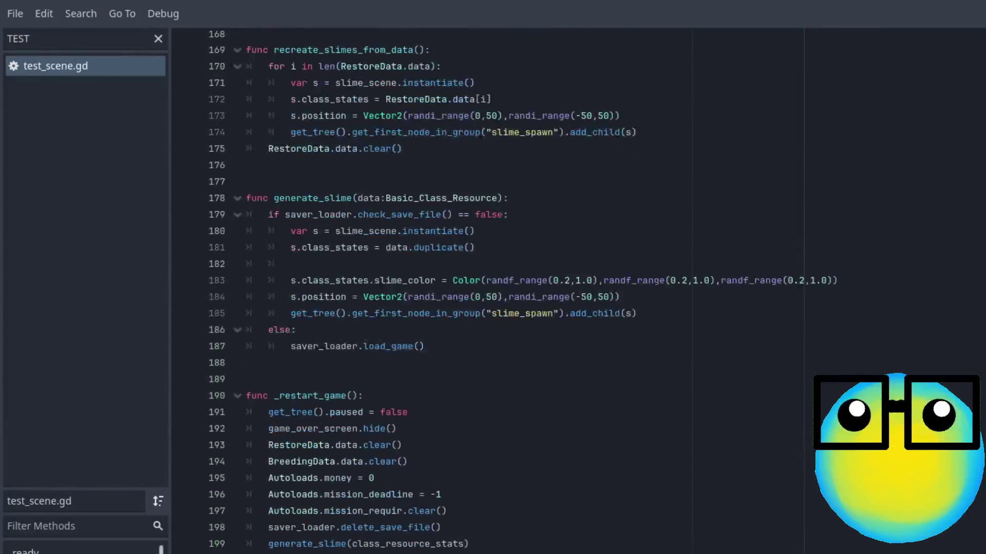
scroll(465, 434, down, 5)
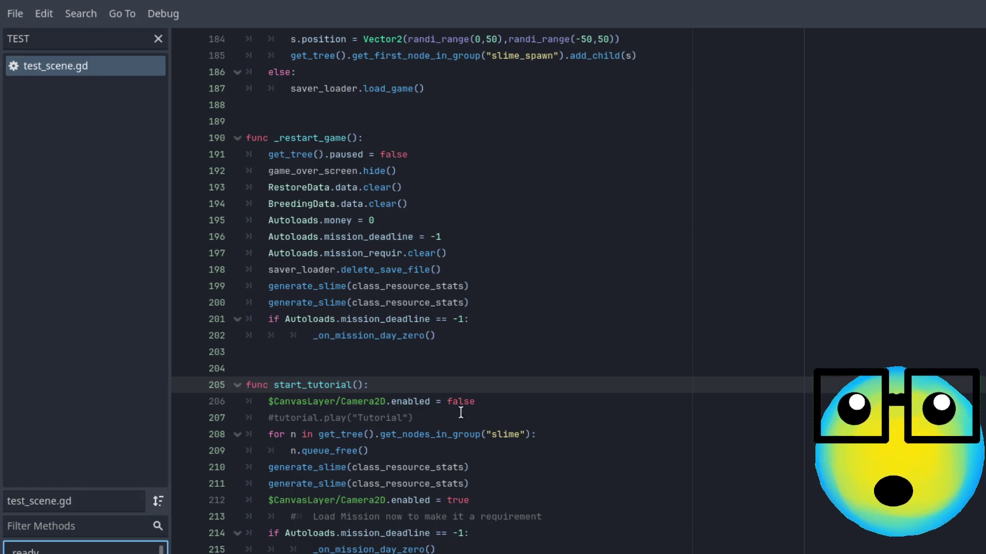
scroll(503, 462, up, 1)
scroll(503, 494, up, 3)
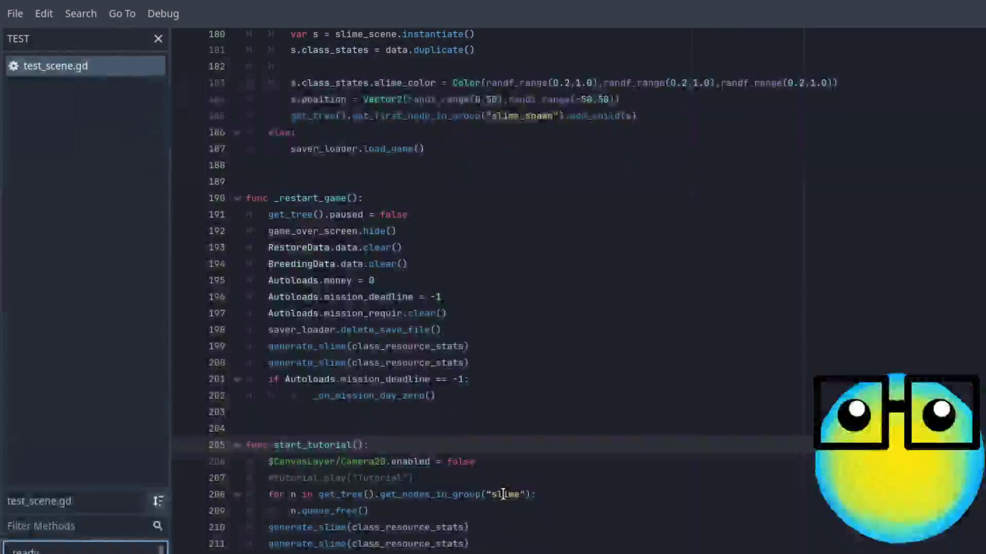